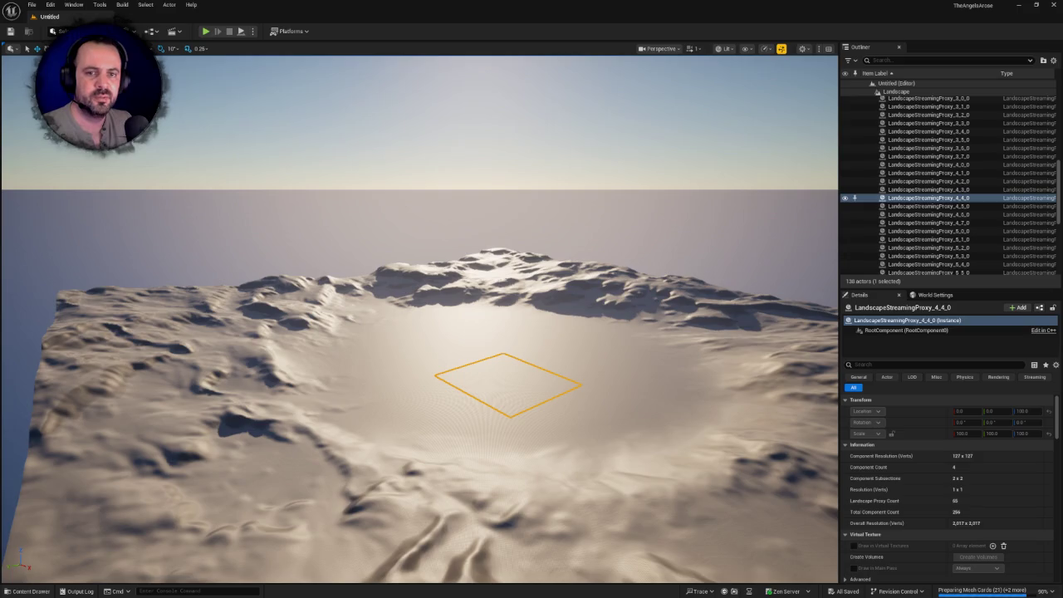
- Orbit the landscape view and select the SM_SkySphere actor
drag(287, 281, 287, 305)
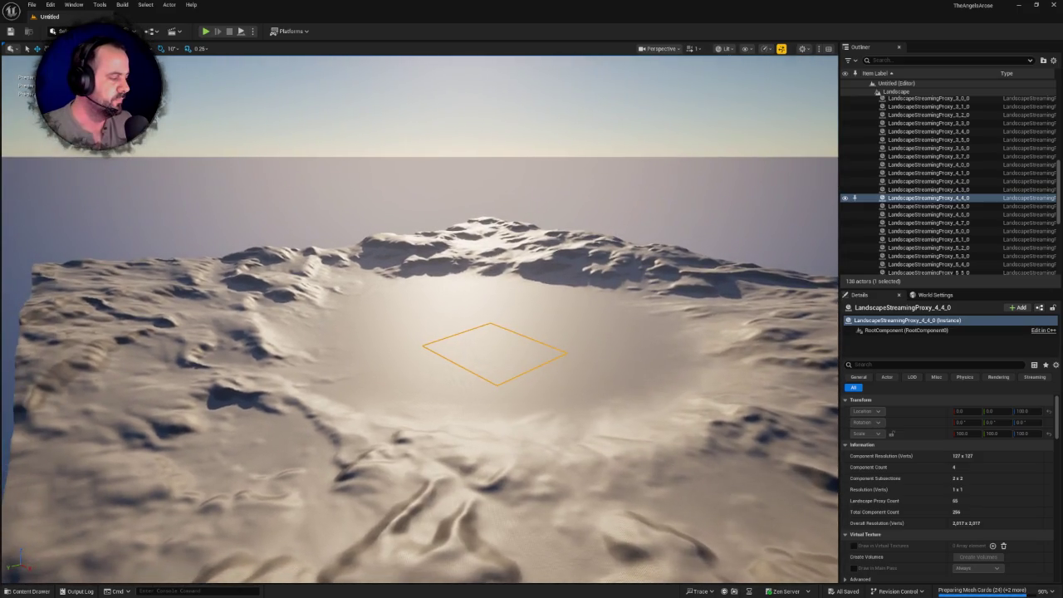
drag(421, 323, 421, 309)
key(ctrl+space)
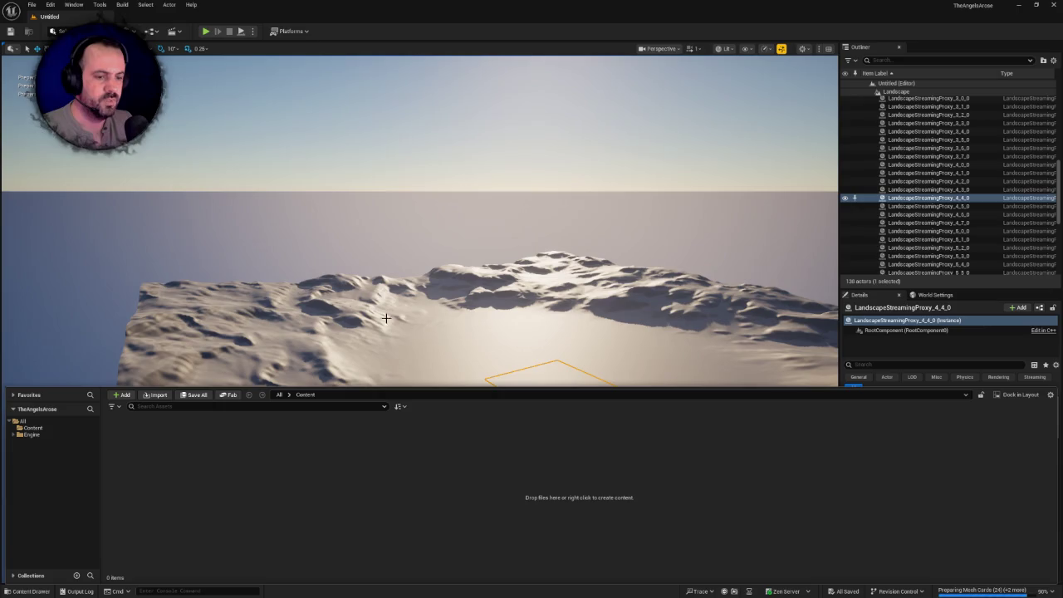
click(254, 231)
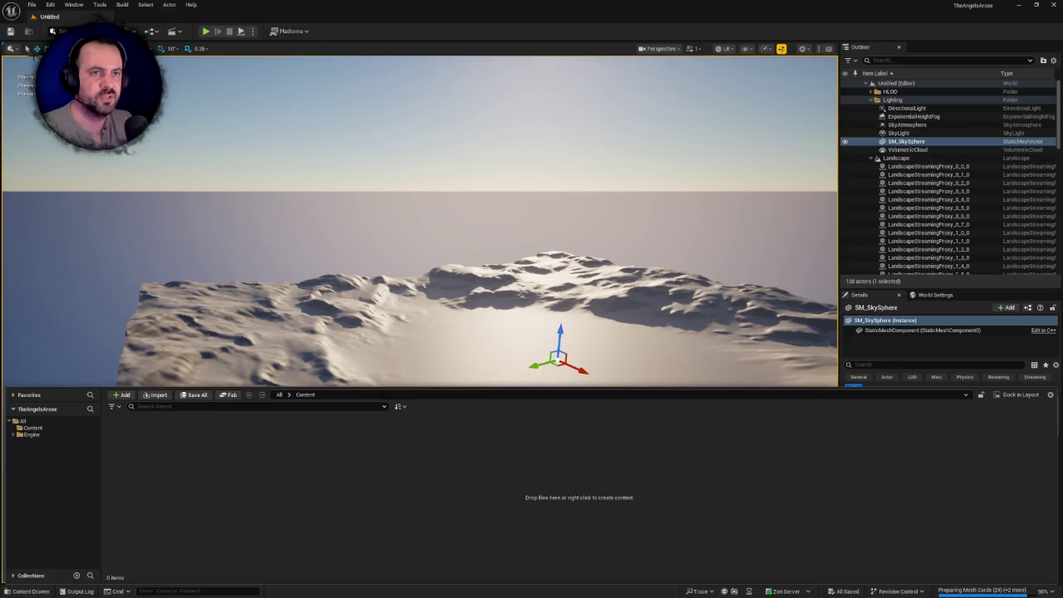
- Start a new level from the File menu
click(50, 5)
mouse_move(32, 5)
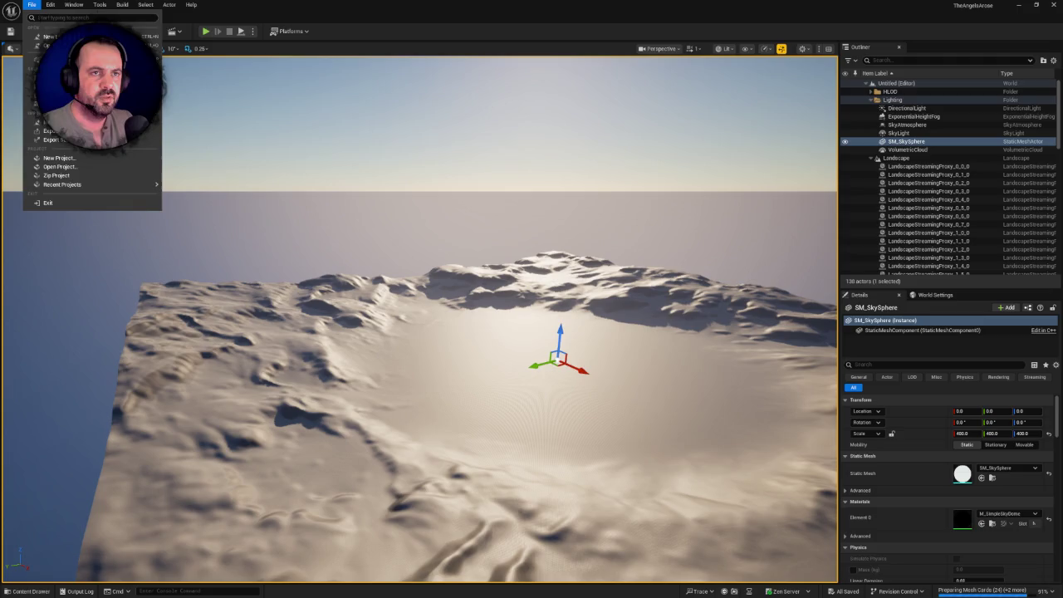
click(48, 38)
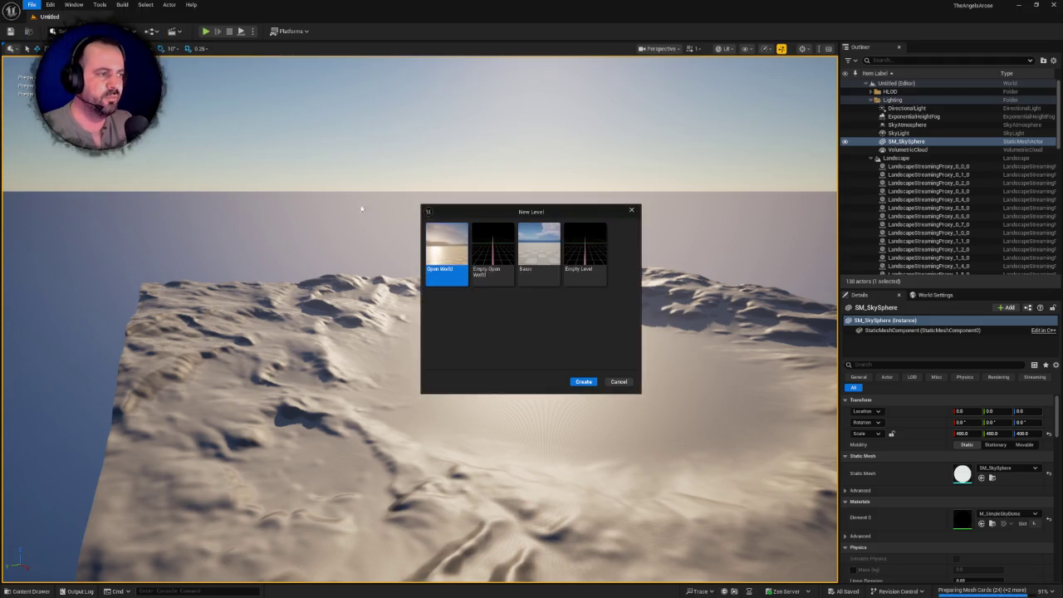
- Create a new level from the Empty Level template
click(586, 247)
click(584, 383)
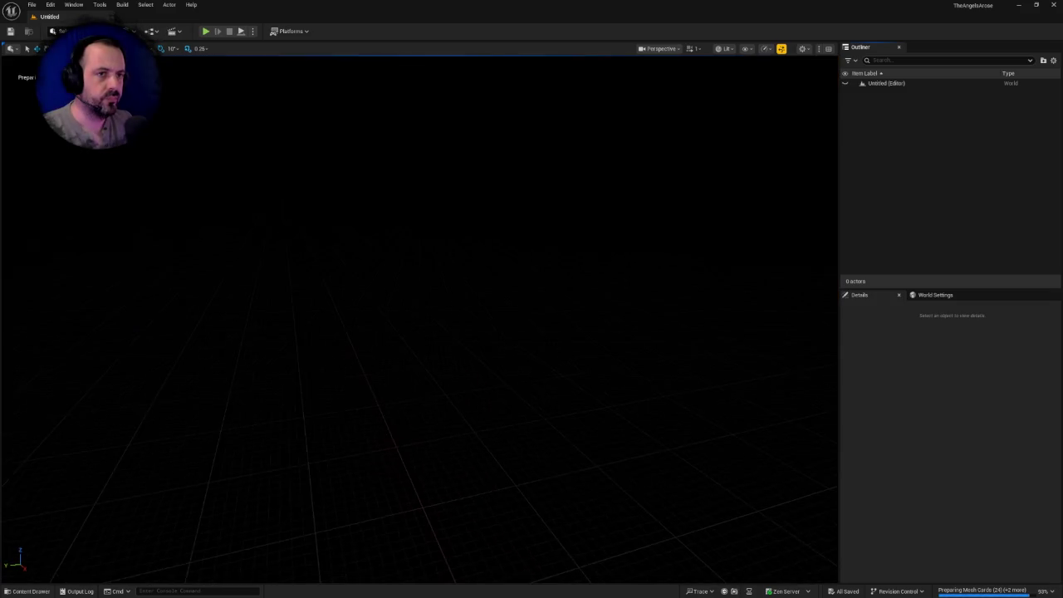
click(50, 5)
- In Project Settings, set Dynamic Global Illumination Method to None, then close the settings
click(51, 5)
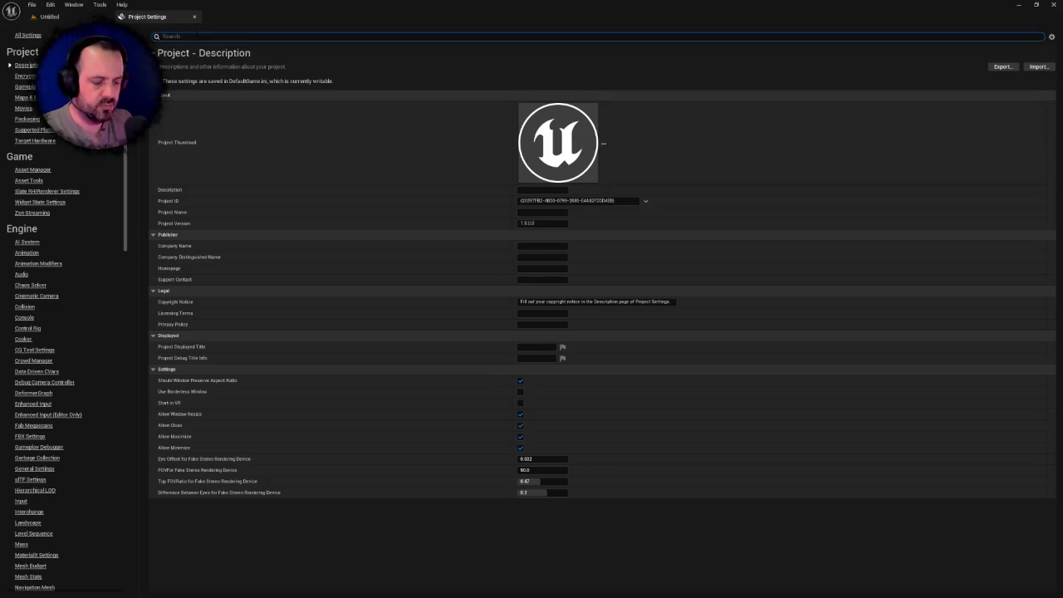
text(global ill)
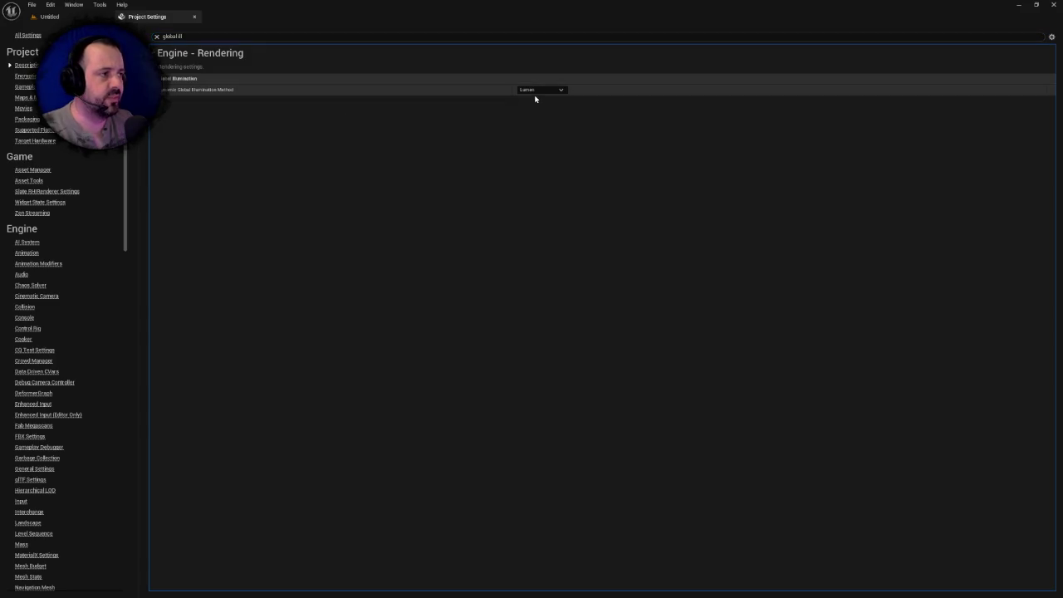
click(536, 91)
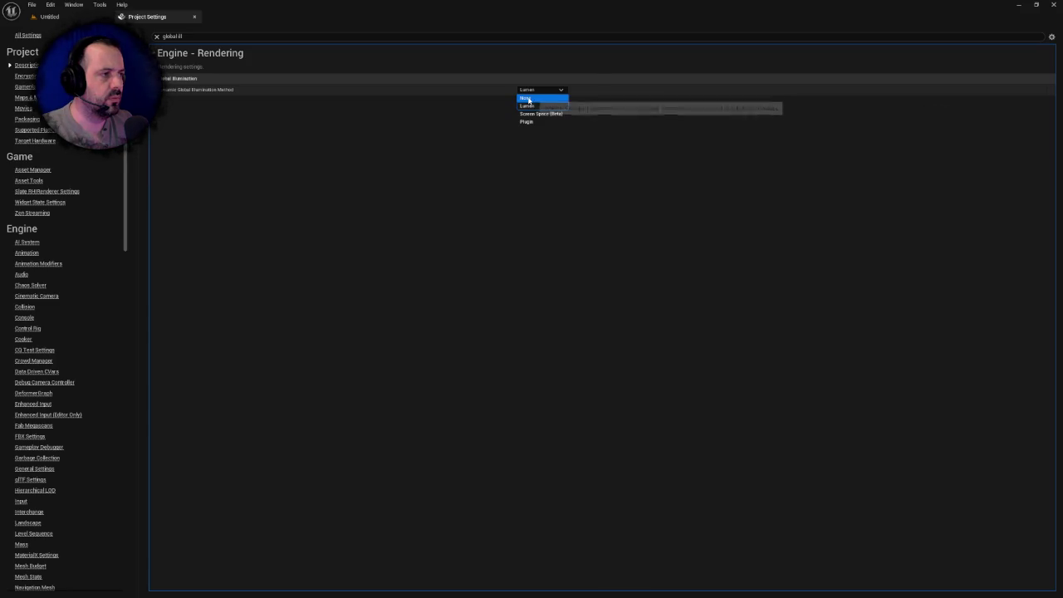
click(528, 99)
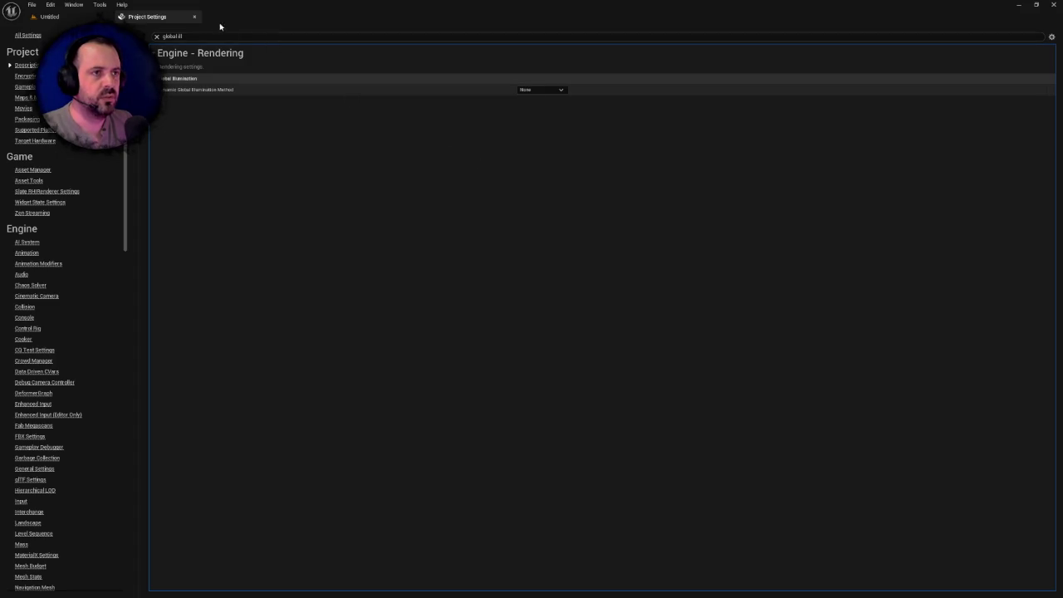
click(196, 18)
- Create Maps and Blueprints folders inside the Content folder
key(ctrl+space)
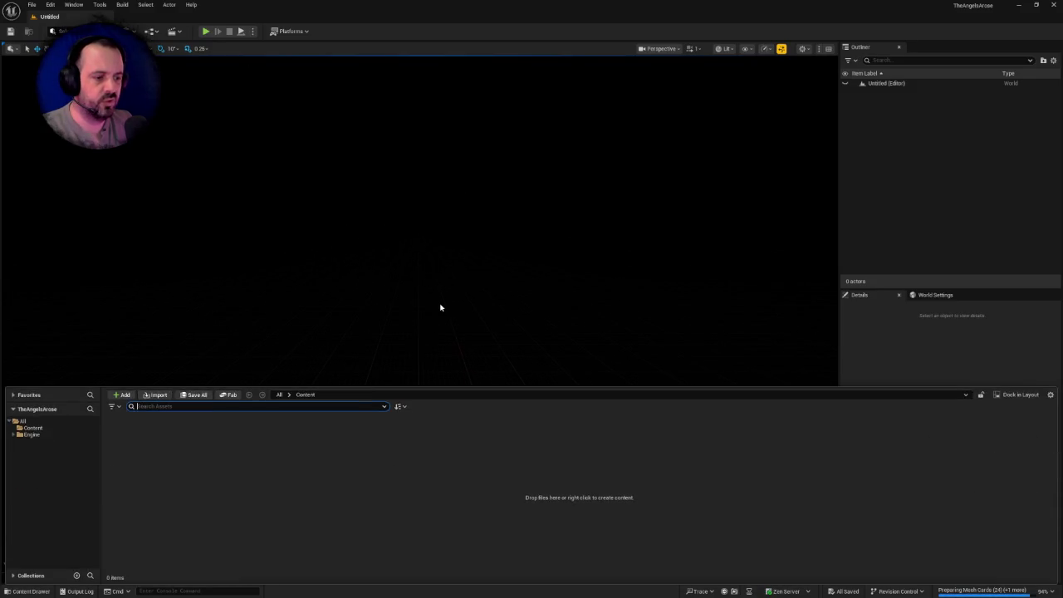
click(33, 428)
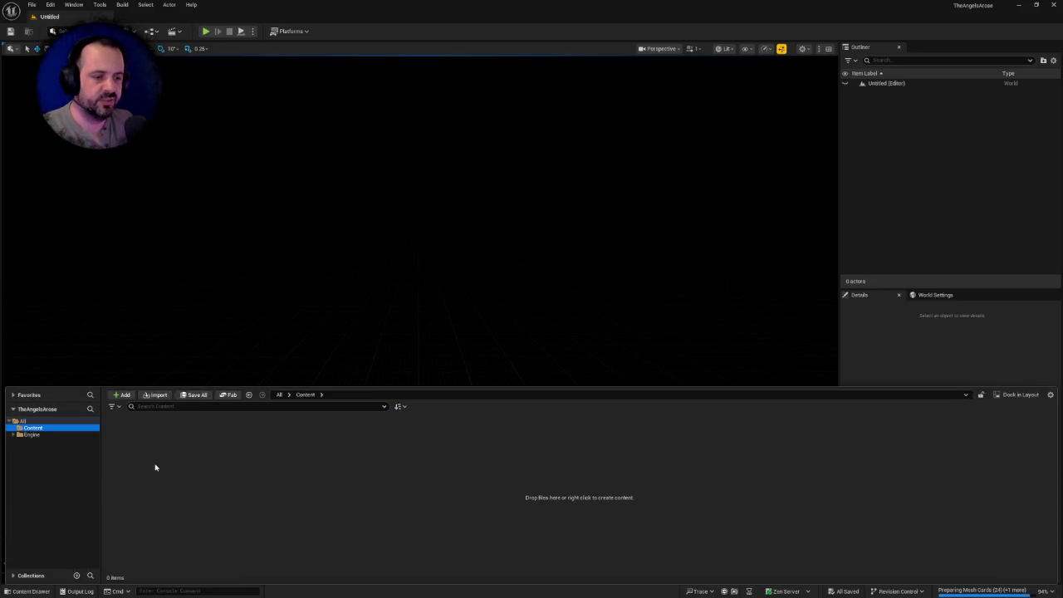
right_click(156, 467)
click(208, 189)
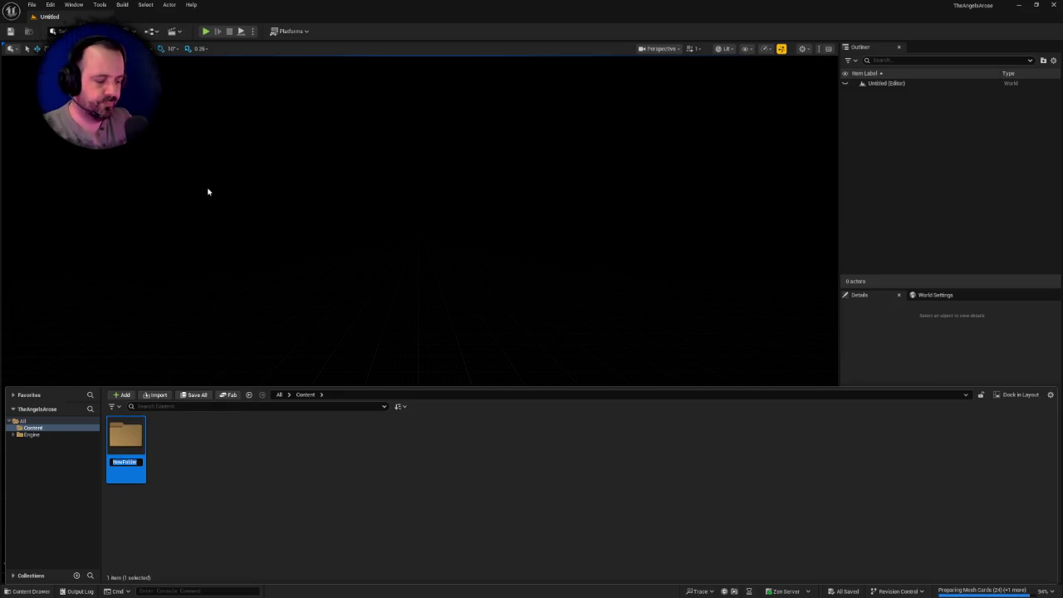
text(Maps)
key(Return)
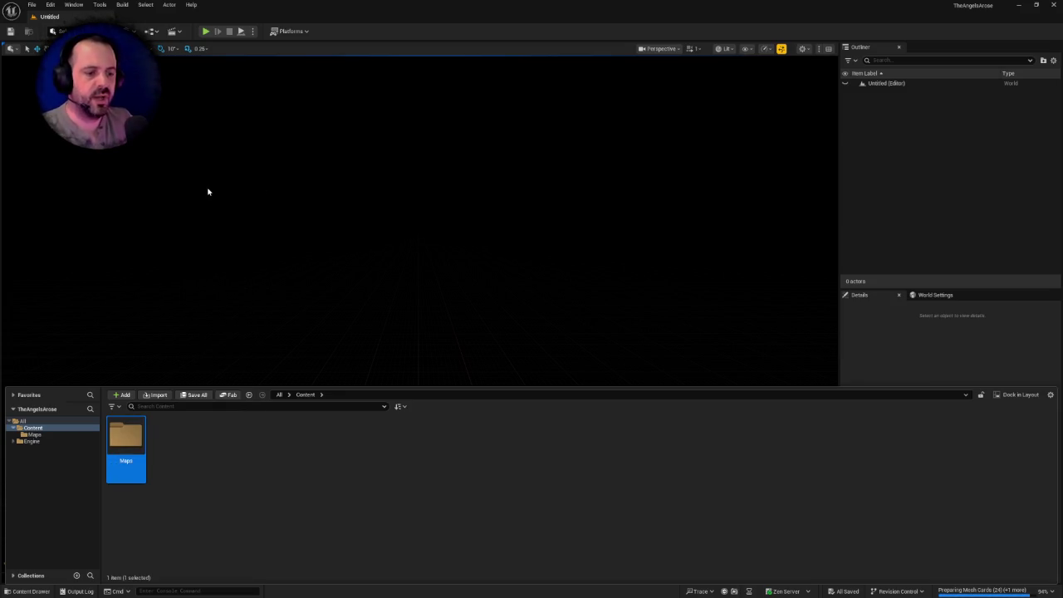
right_click(228, 468)
click(261, 190)
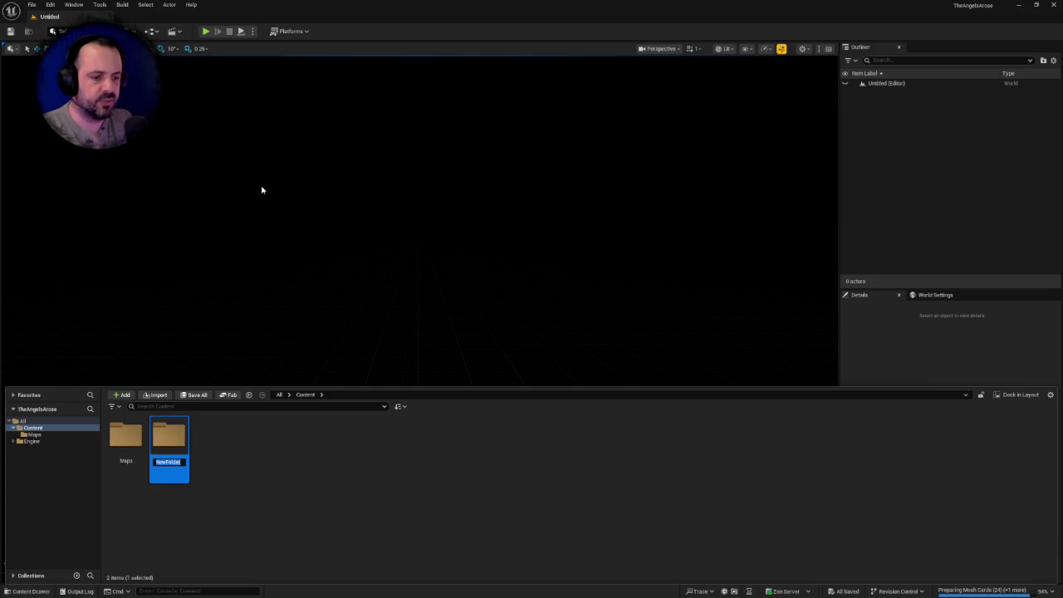
text(Bluepri)
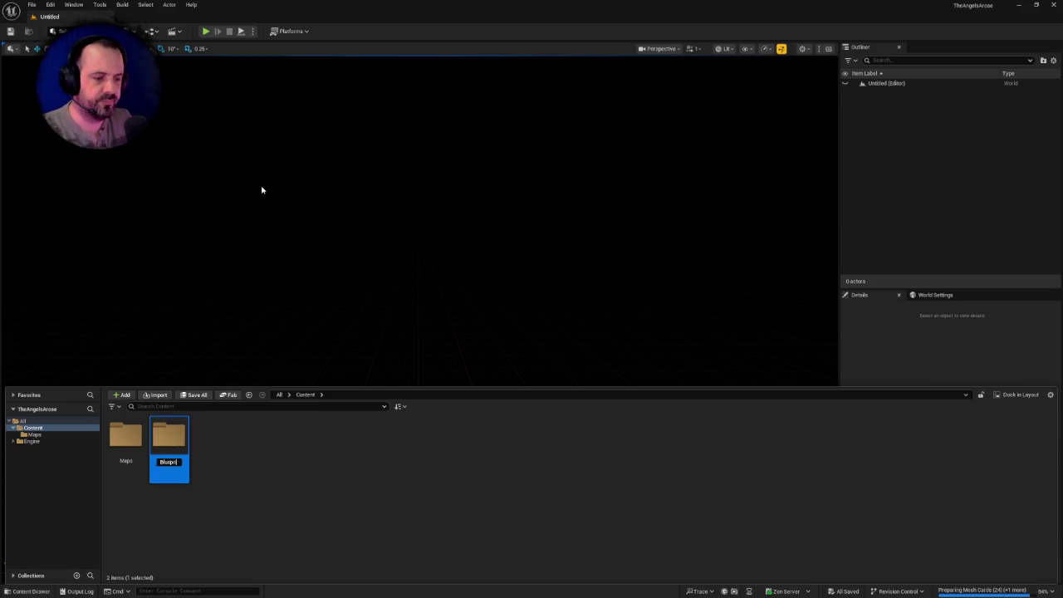
text(nts)
key(Return)
- Add Materials, Sounds and Textures folders alongside them in Content
right_click(236, 474)
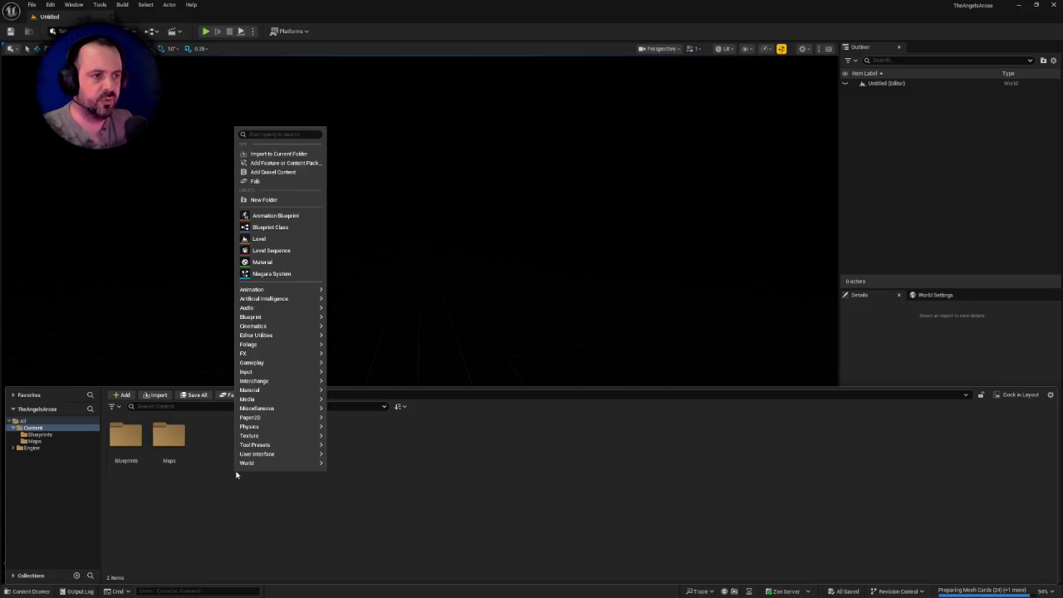
click(288, 201)
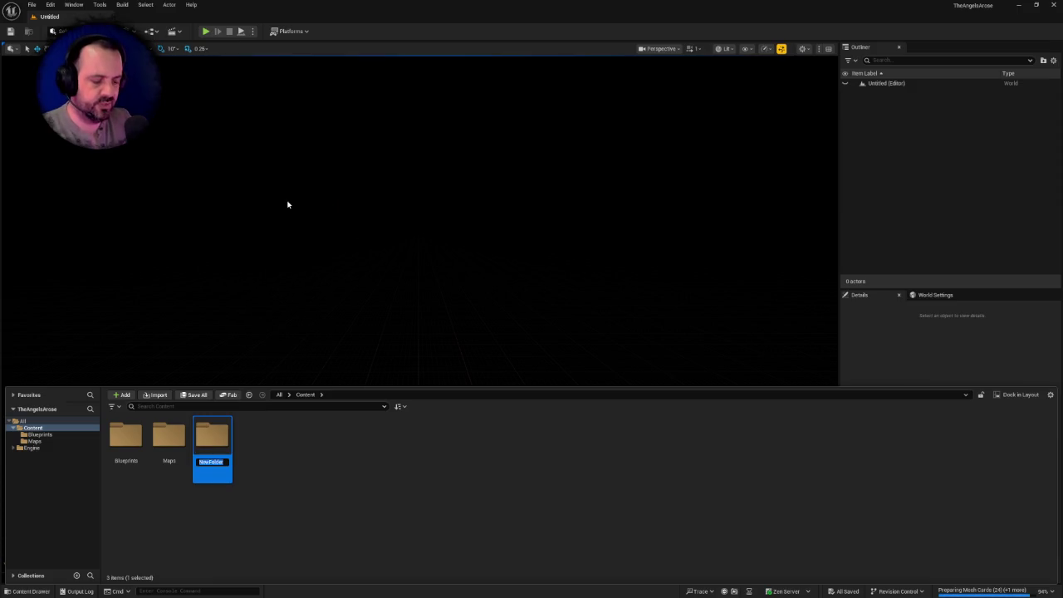
text(Materials)
key(Return)
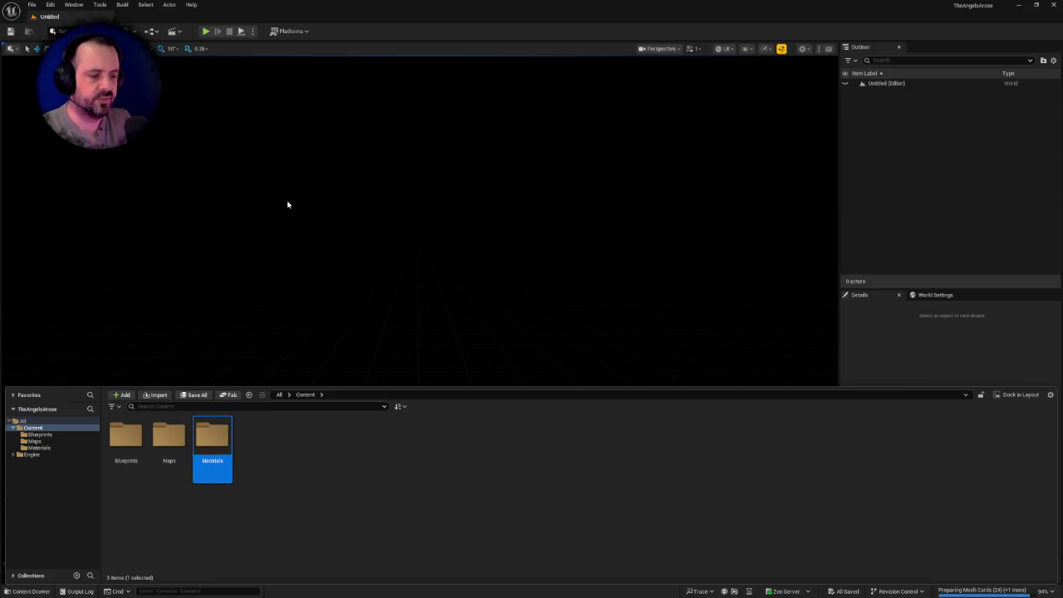
right_click(294, 438)
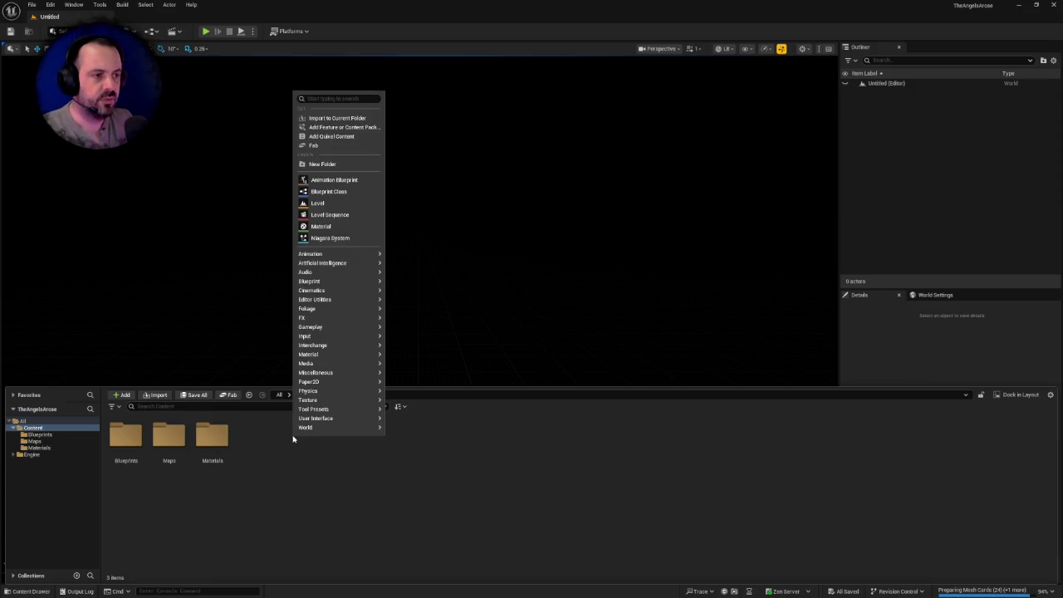
click(345, 164)
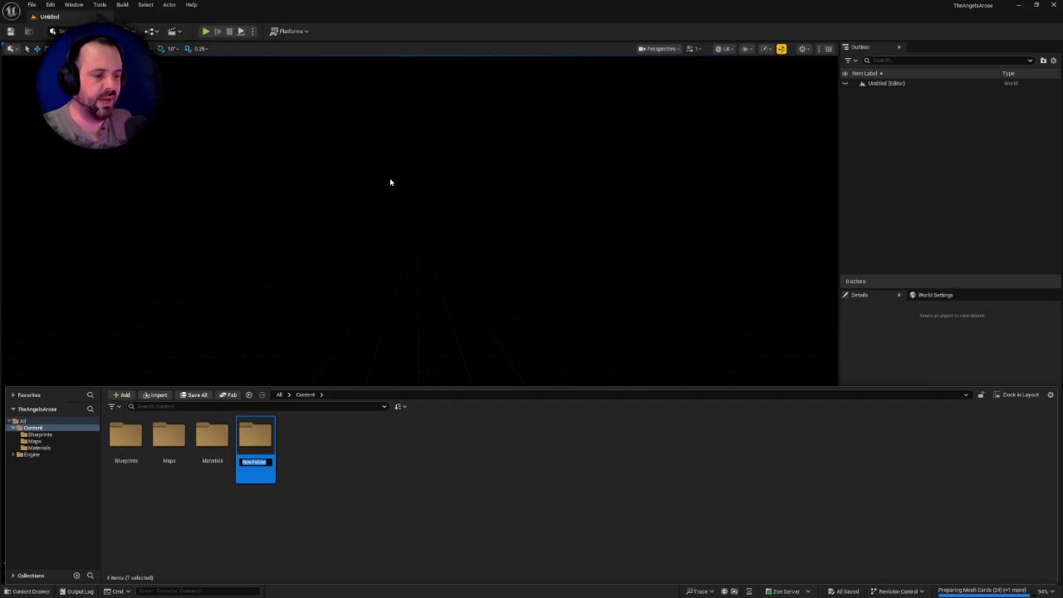
text(S)
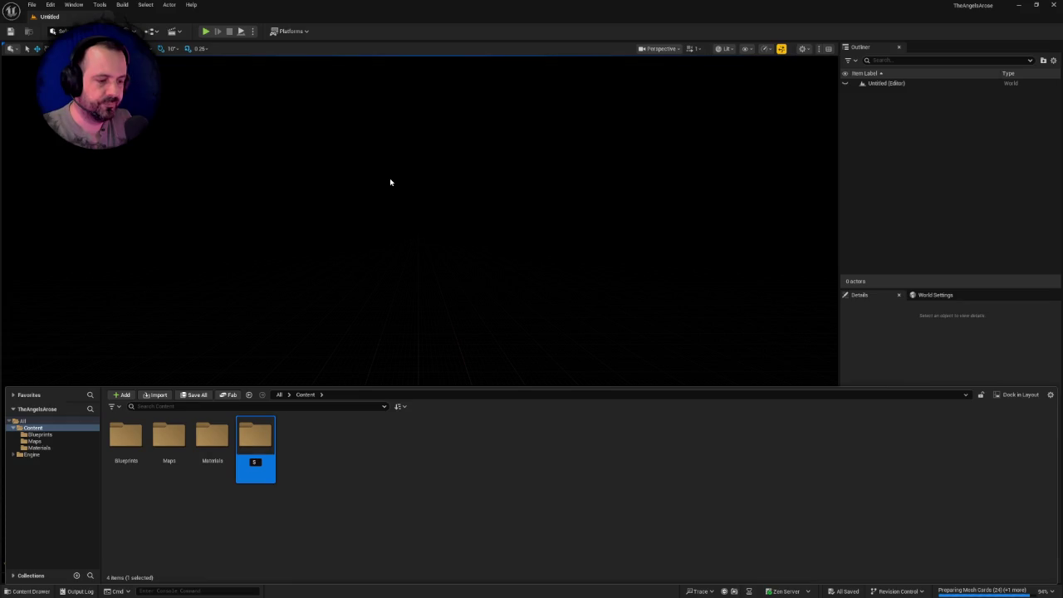
text(ounds)
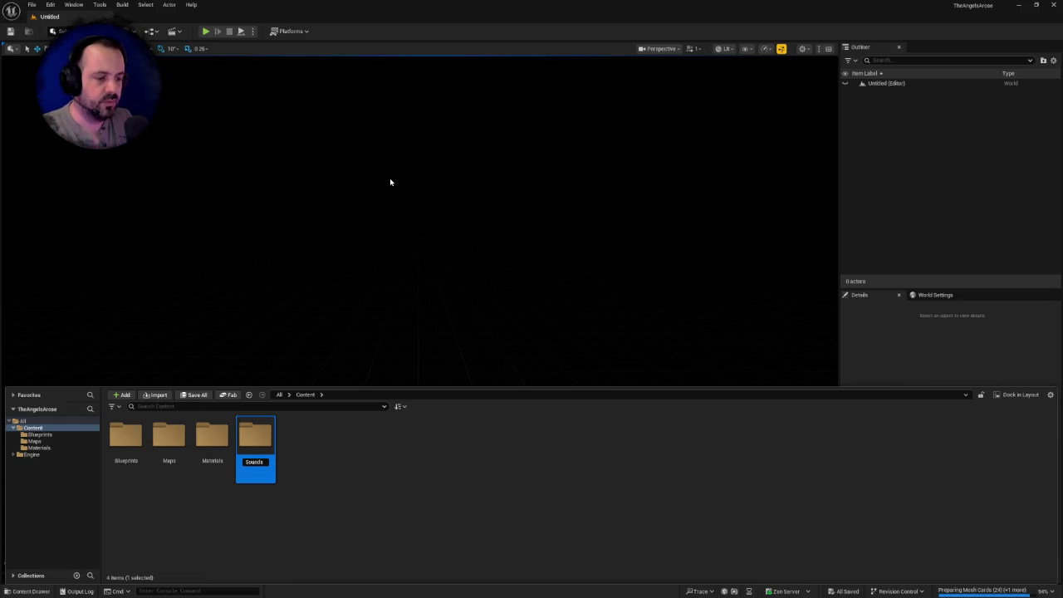
key(Return)
right_click(307, 446)
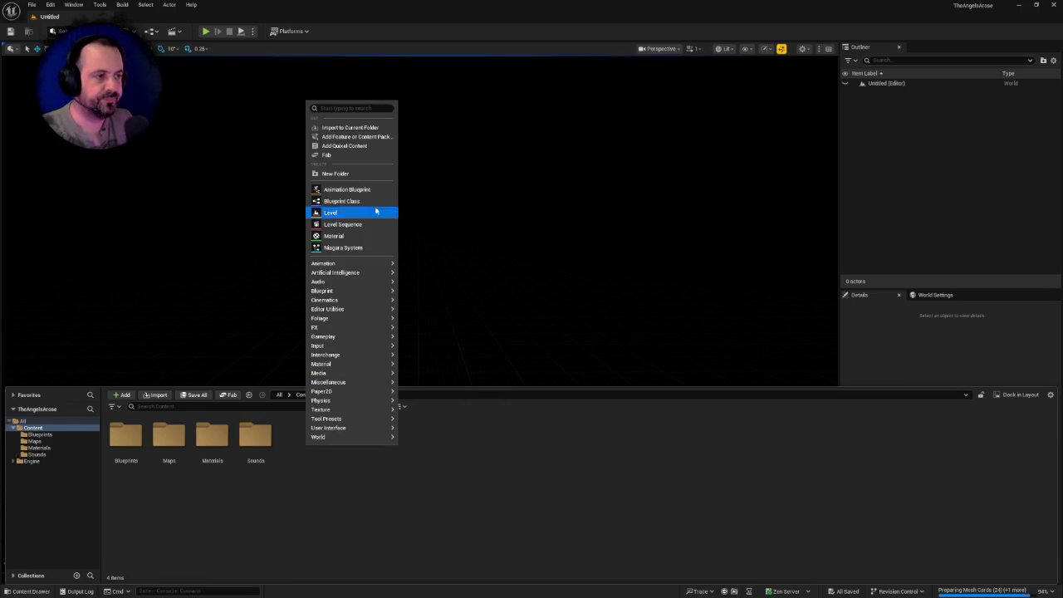
click(350, 174)
text(Textu)
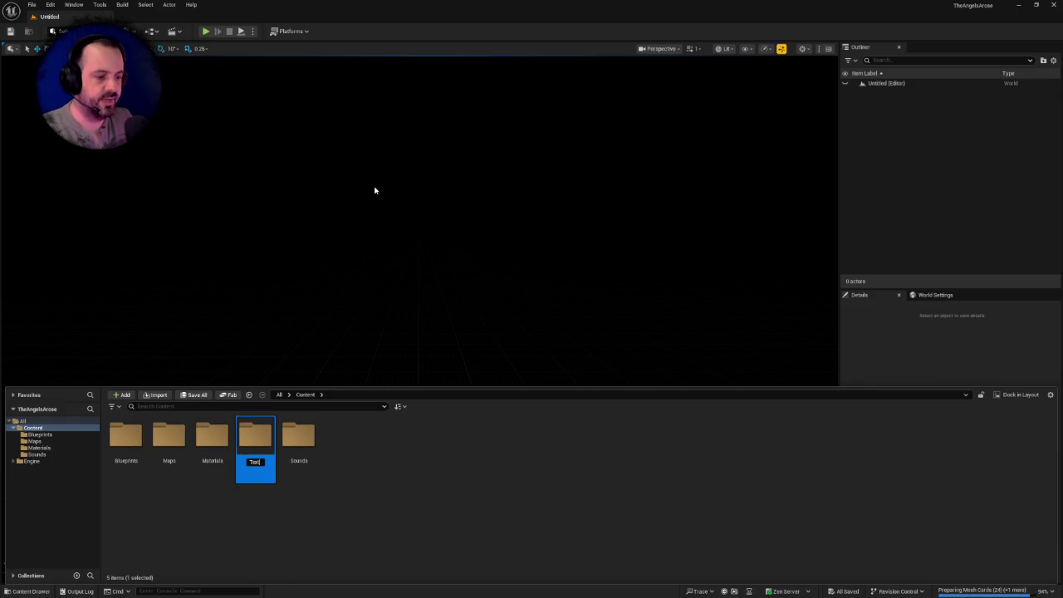
text(res)
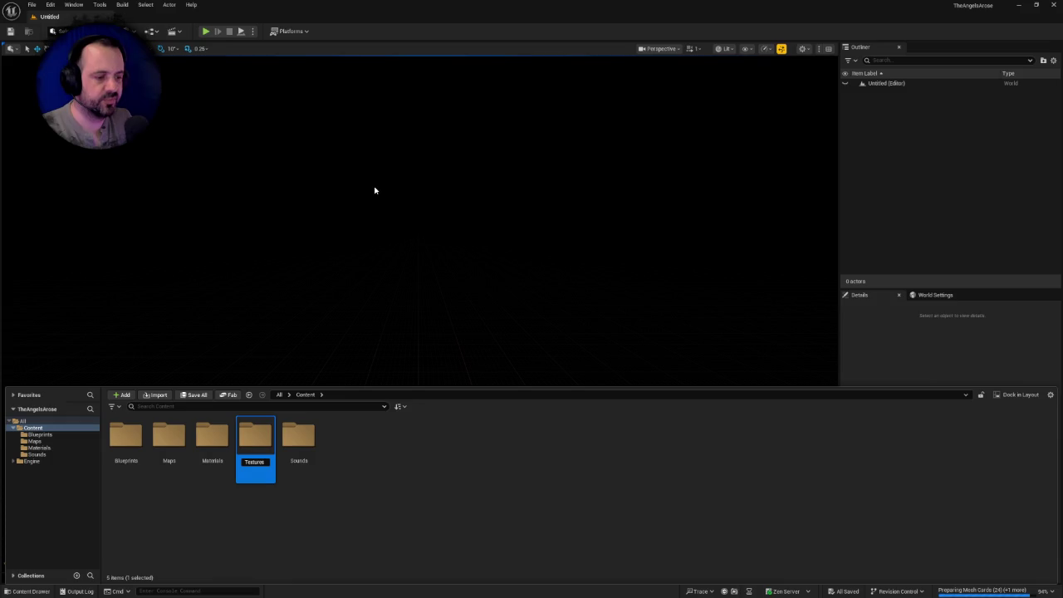
key(Return)
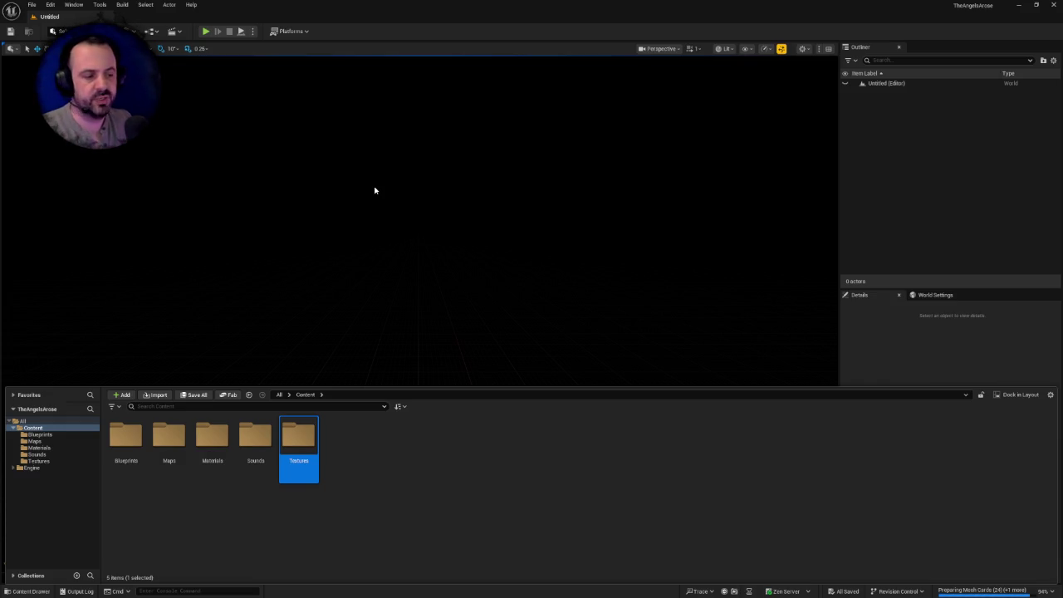
click(363, 441)
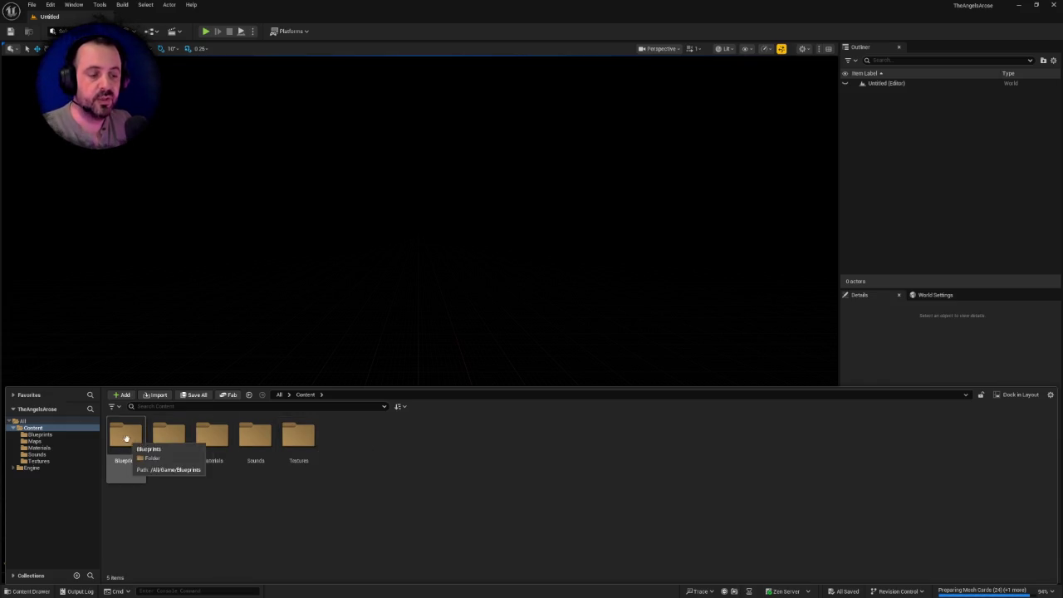
- Close the drawer and save the empty level as TestLevel in Content > Maps
click(355, 233)
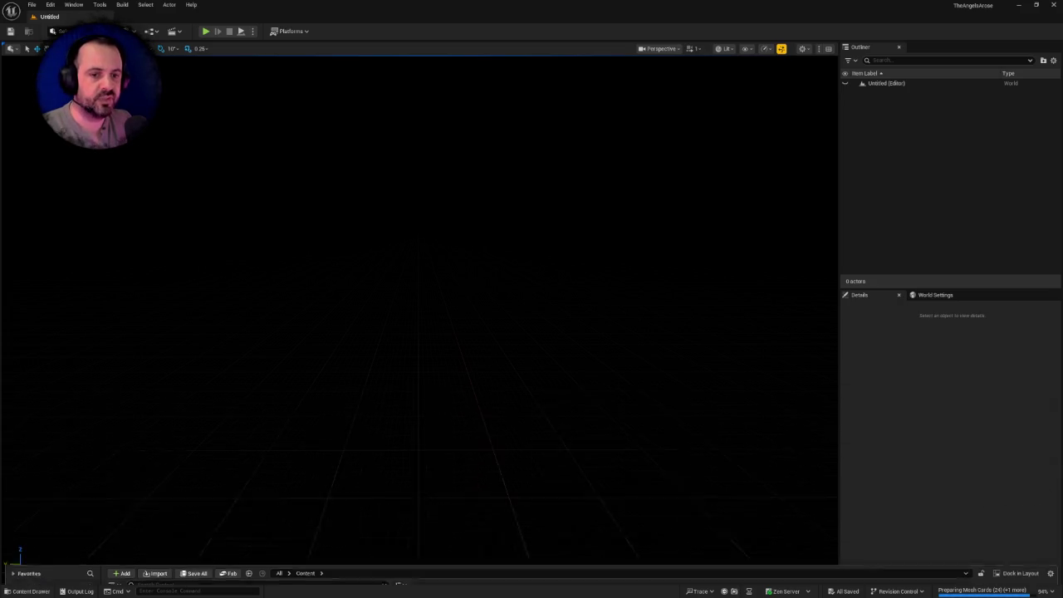
key(ctrl+s)
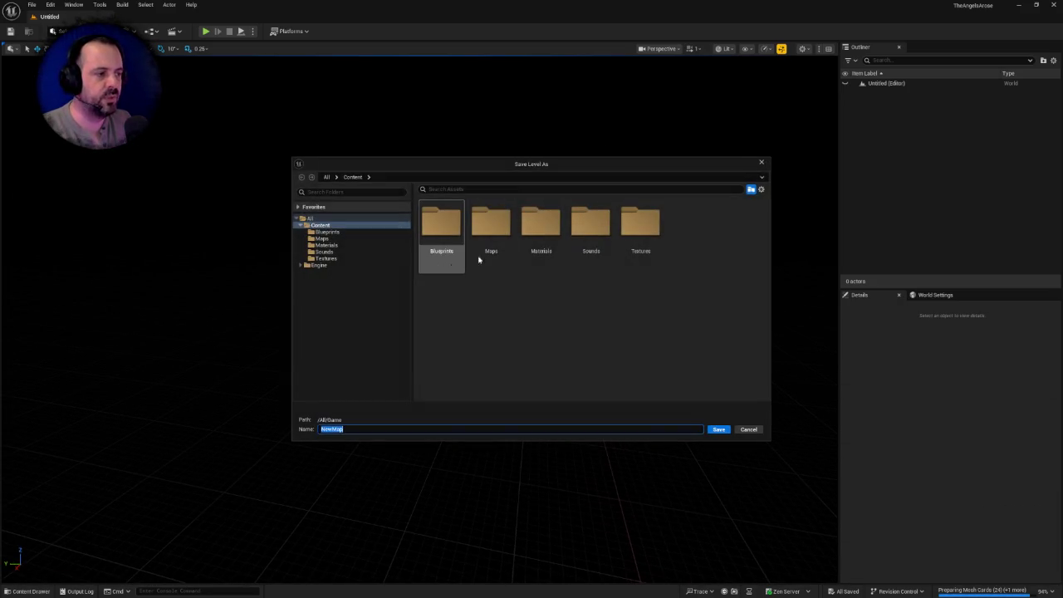
double_click(498, 228)
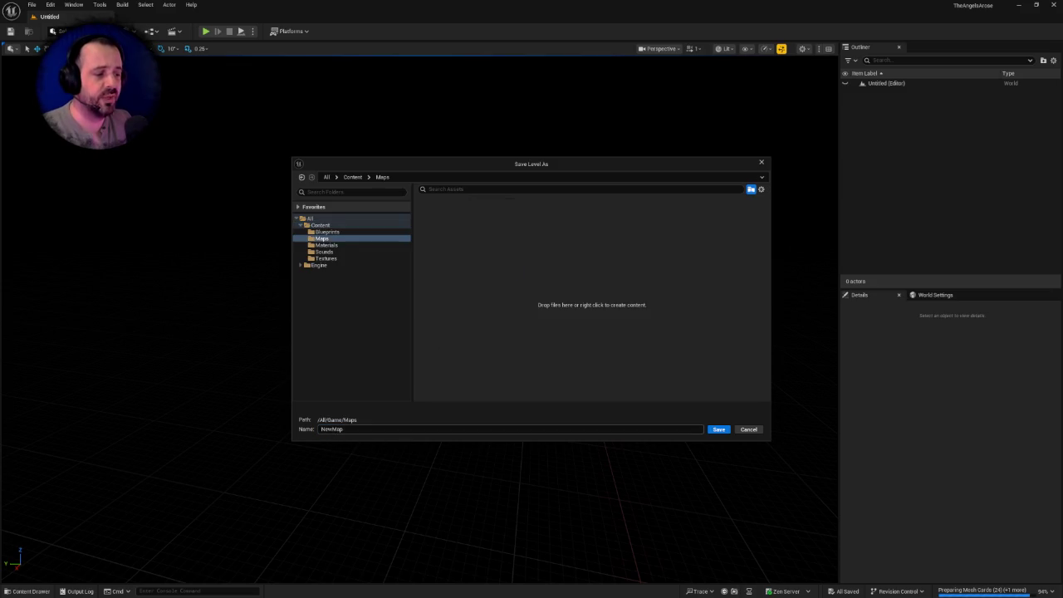
text(TestLevel)
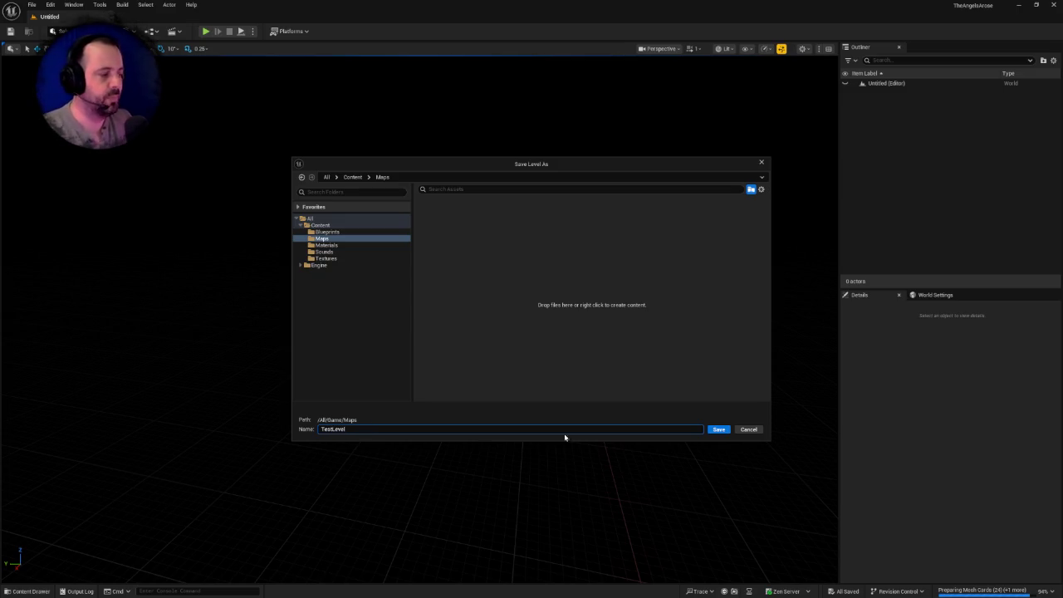
click(720, 430)
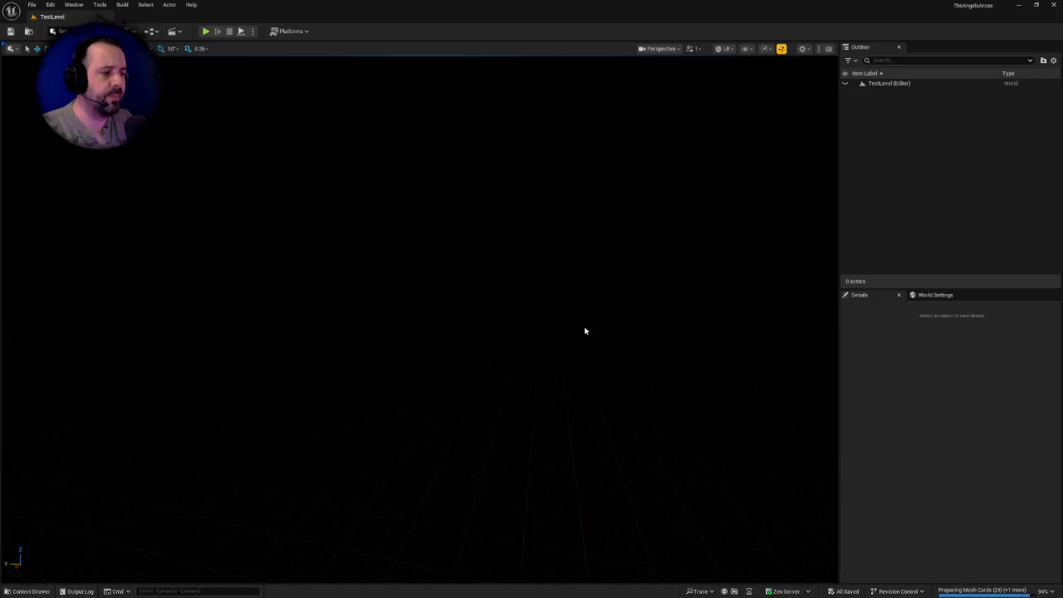
- Place a Cube from Quick Add > Shapes into TestLevel
key(ctrl+space)
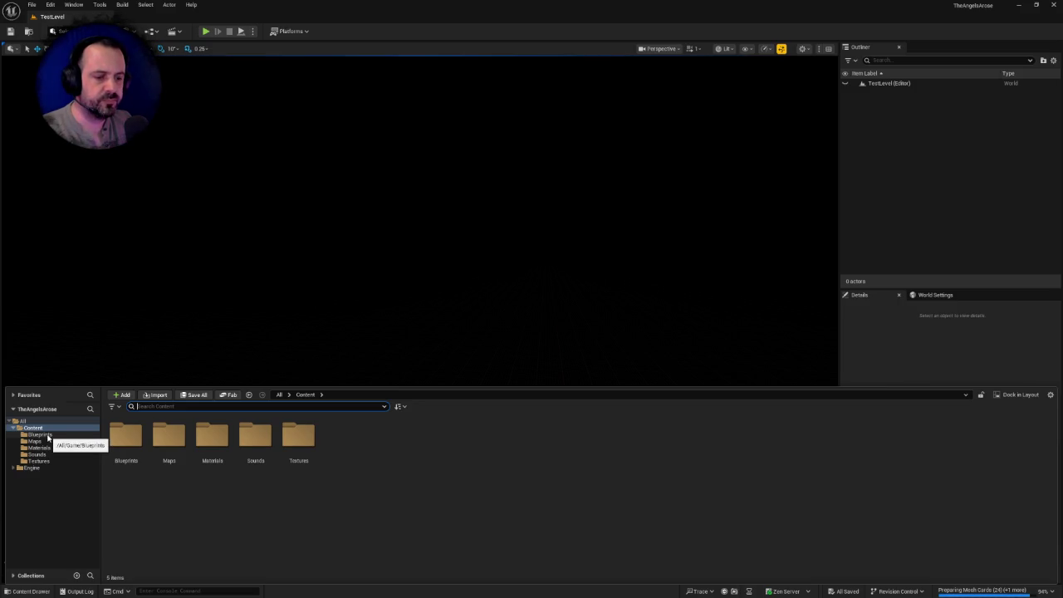
click(127, 31)
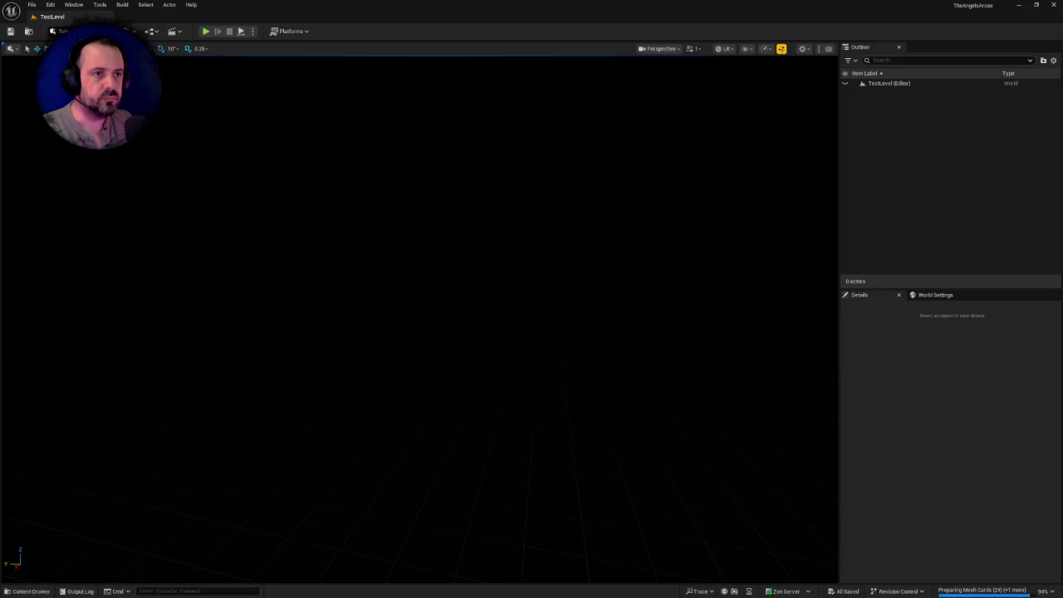
mouse_move(155, 110)
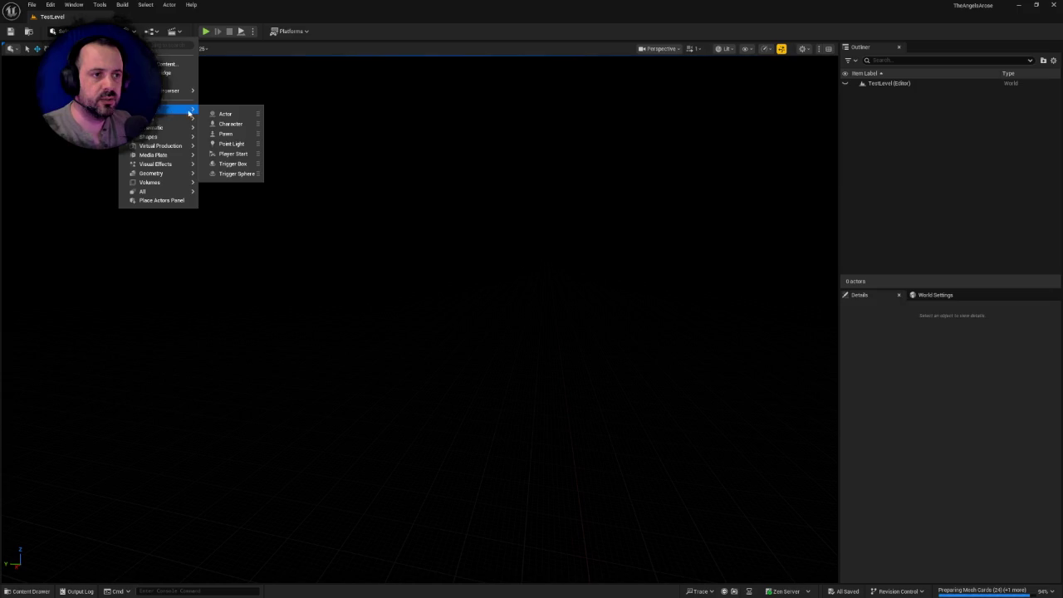
mouse_move(166, 138)
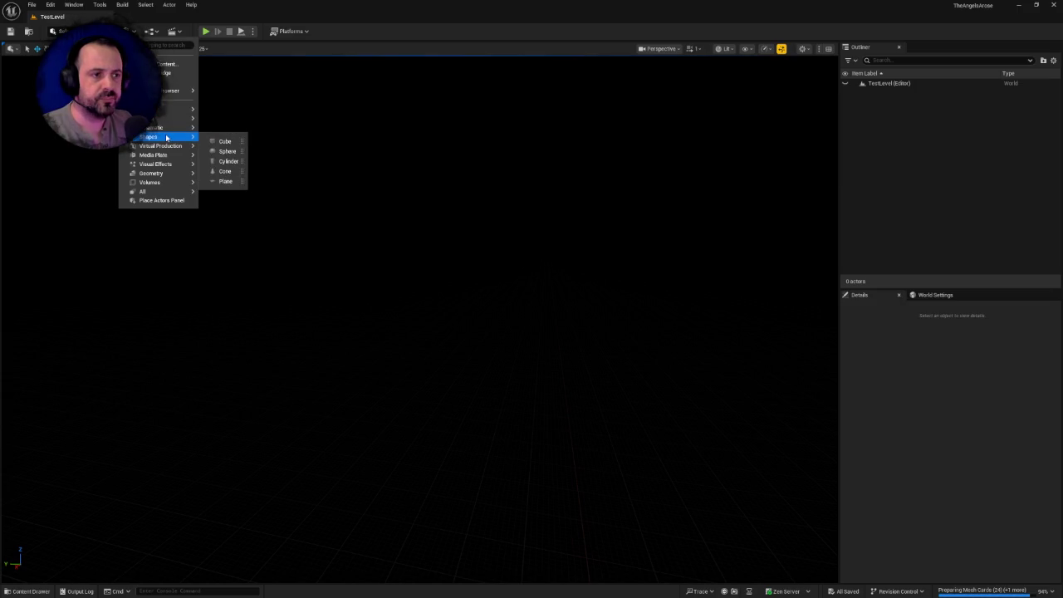
click(224, 141)
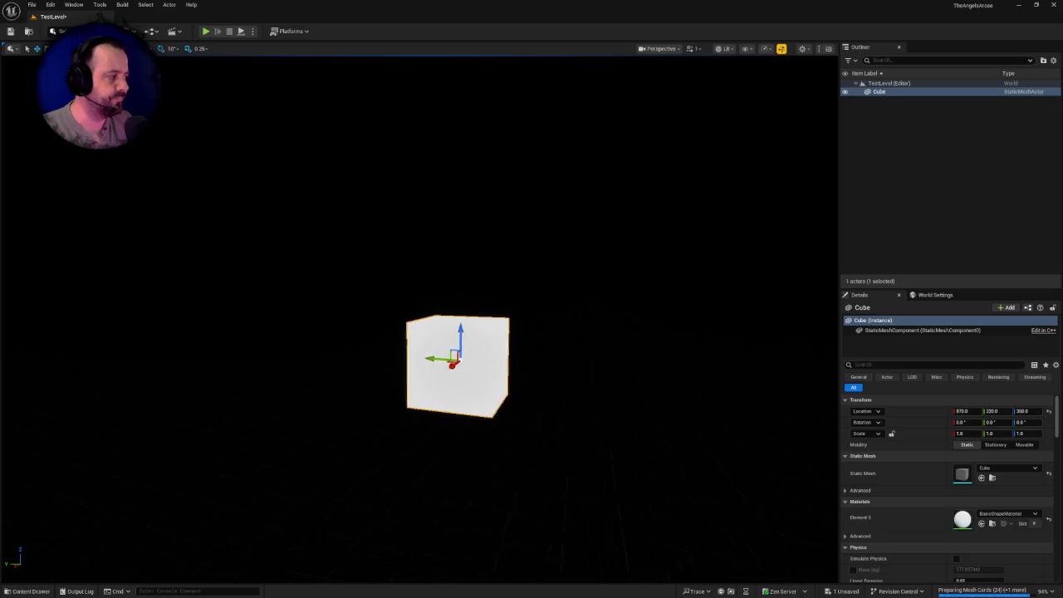
drag(773, 376, 774, 376)
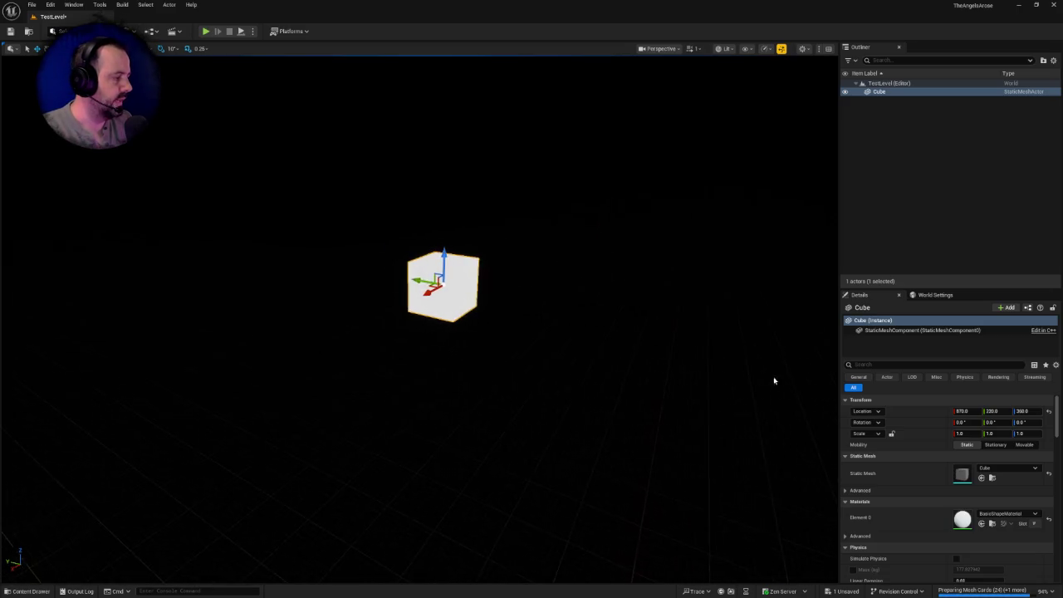
- Scale the Cube to X 1.0, Y 100.0, Z 2.0 and frame it in view
click(963, 433)
key(Return)
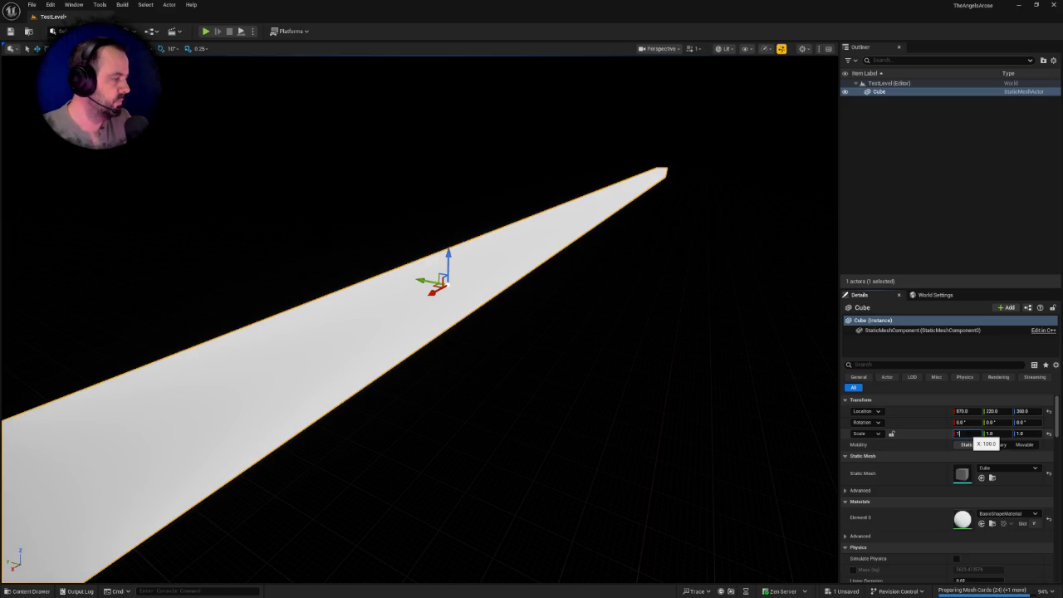
key(Return)
click(990, 433)
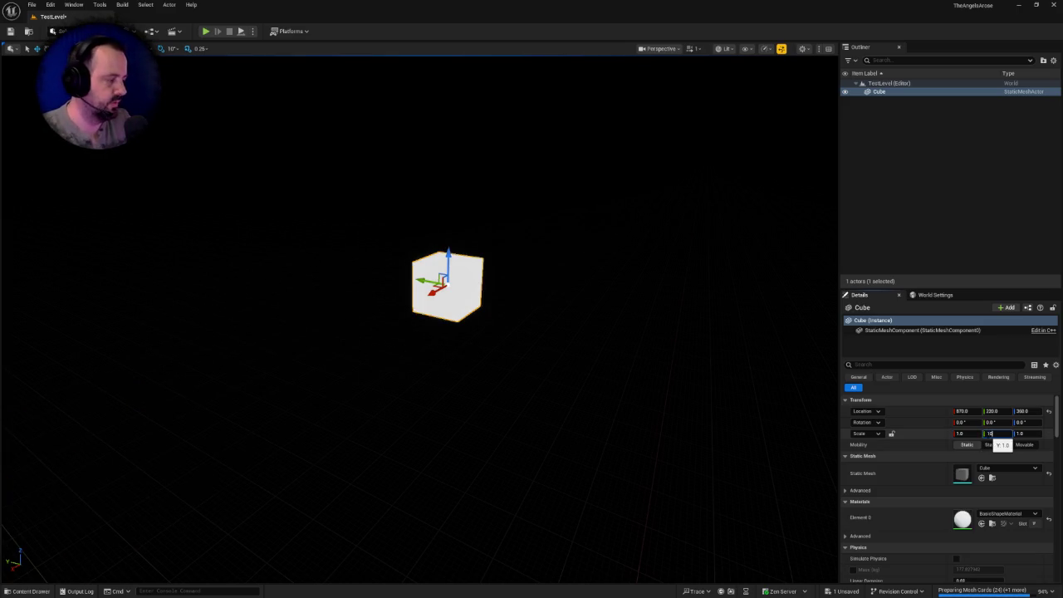
text(0)
key(Return)
drag(664, 365, 710, 373)
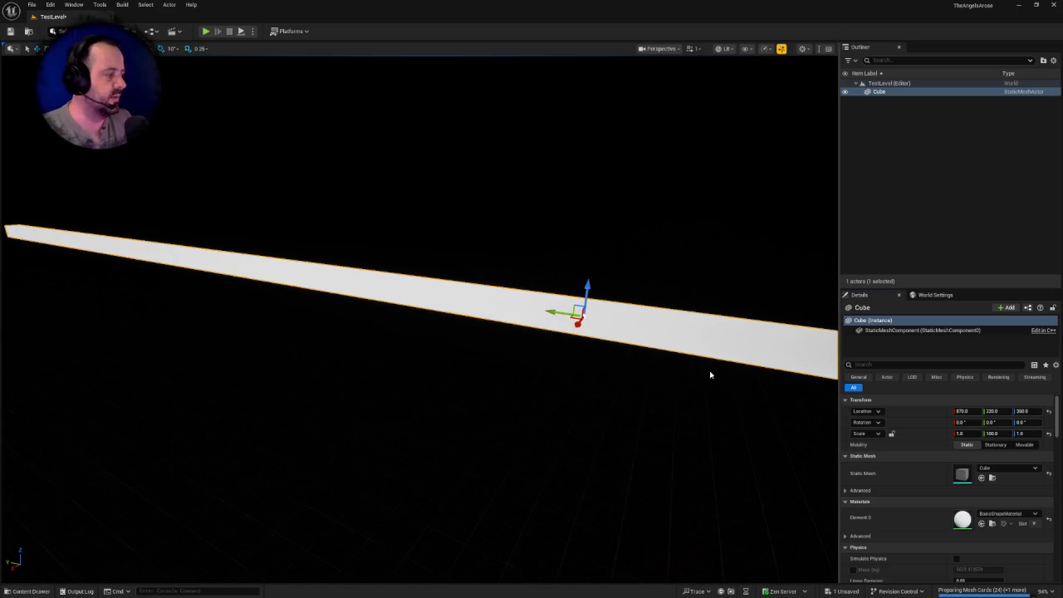
click(1020, 433)
text(2)
key(Return)
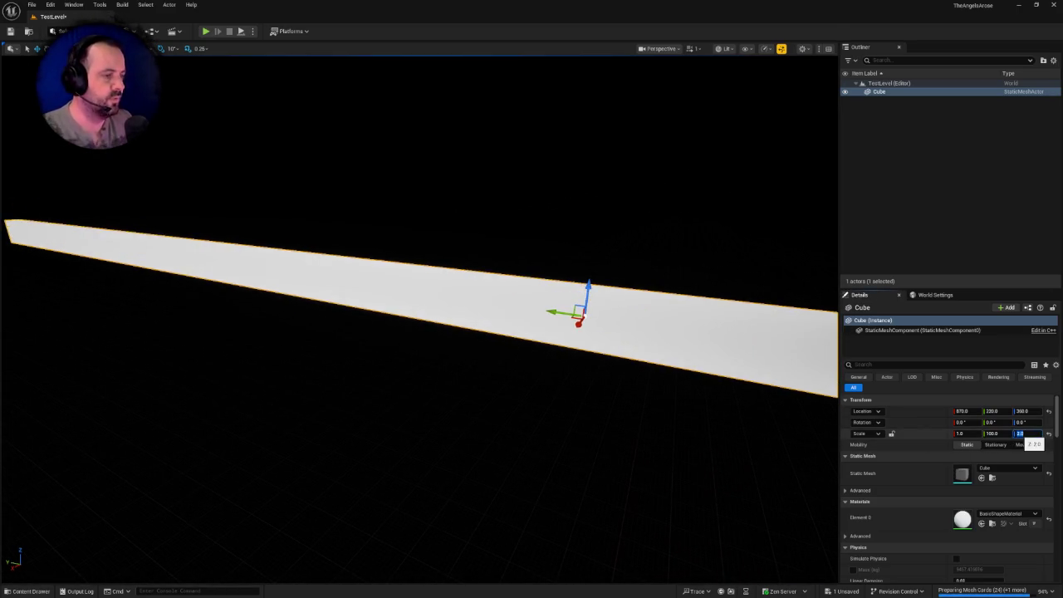
scroll(420, 299, up, 2)
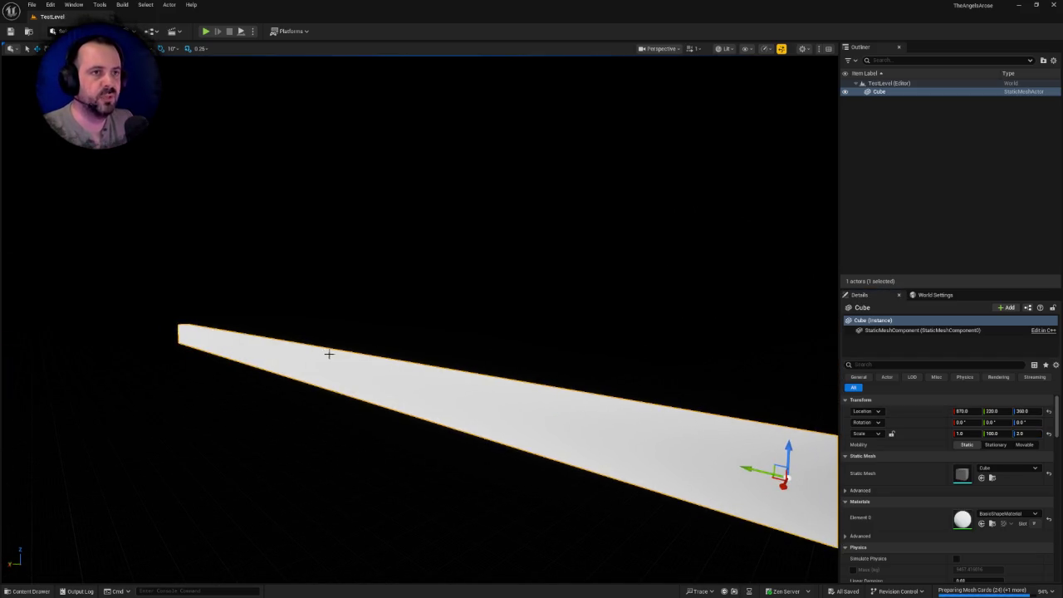
key(f)
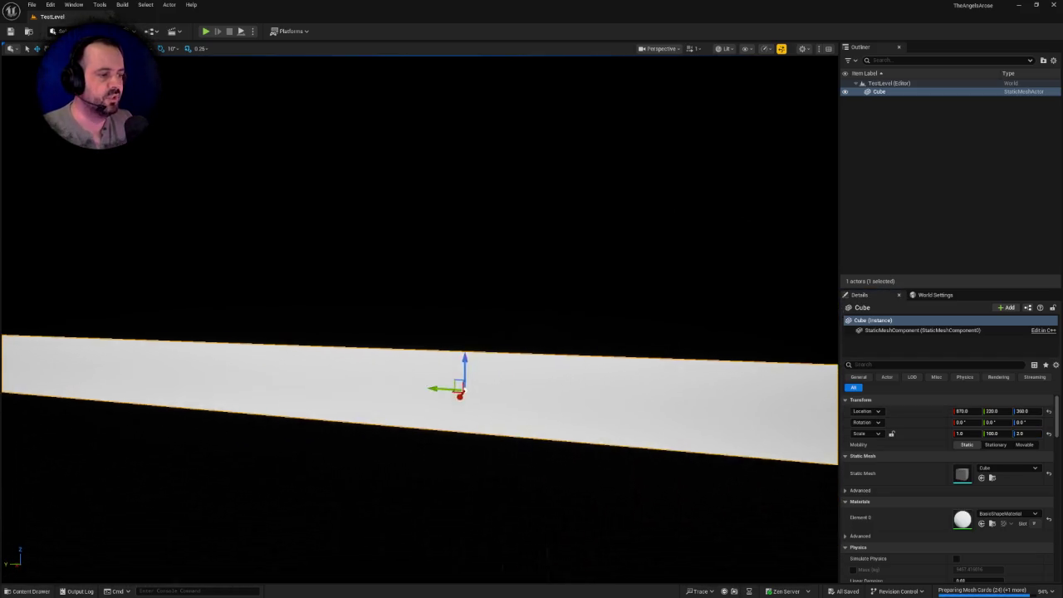
key(f)
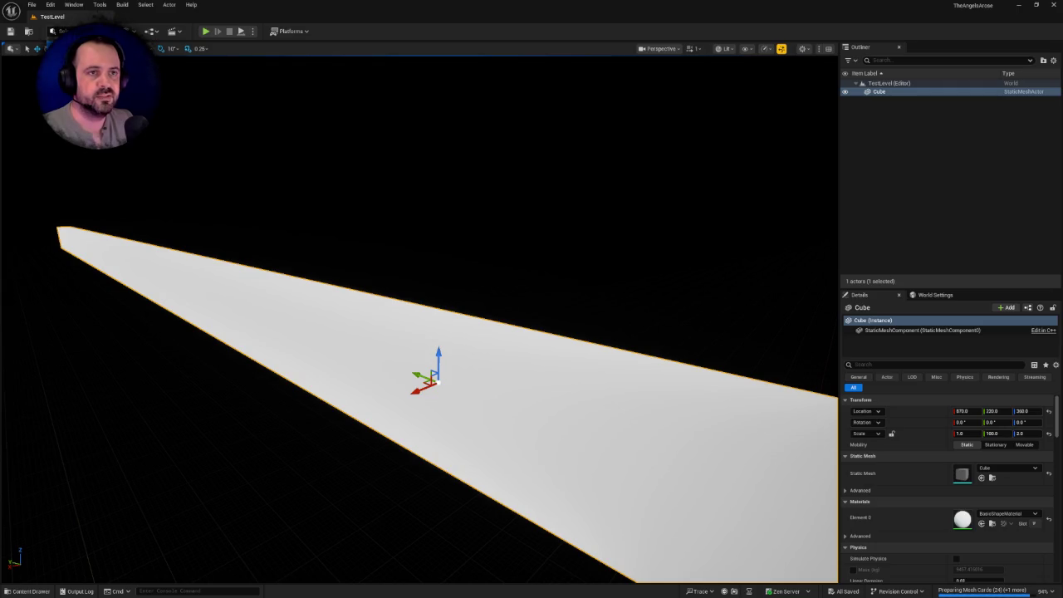
- Add a Directional Light and raise it to height 1210 above the strip
click(150, 31)
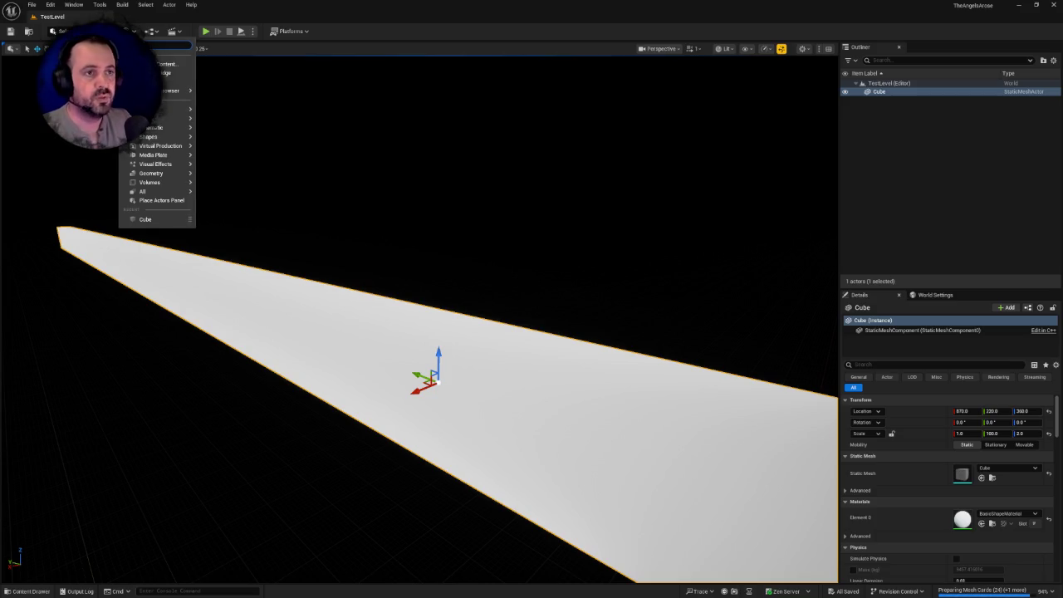
text(light)
click(172, 90)
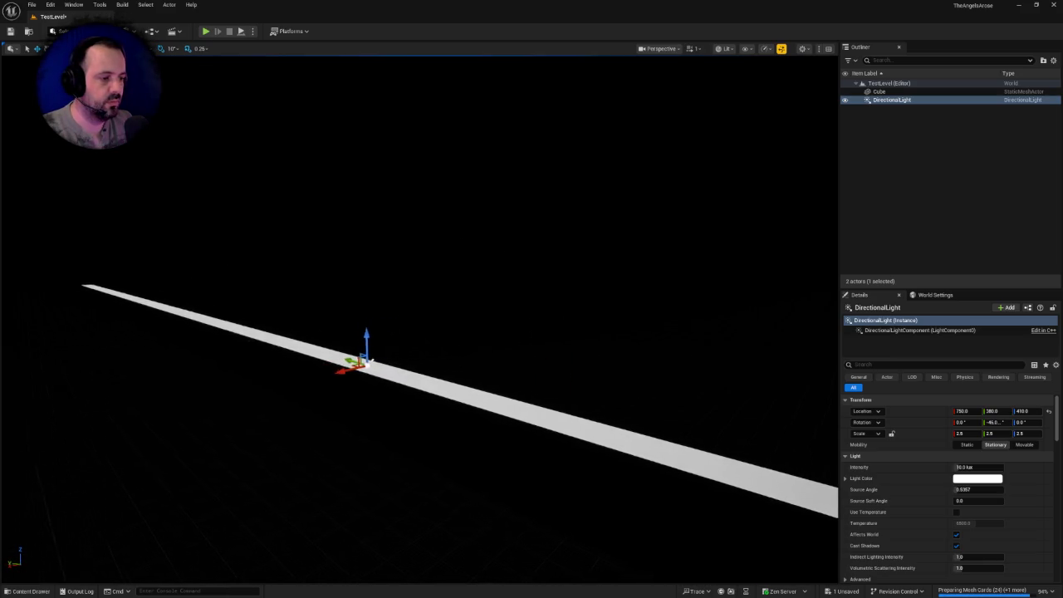
mouse_move(413, 337)
mouse_down()
mouse_move(415, 145)
mouse_move(415, 162)
mouse_up()
drag(498, 332, 581, 332)
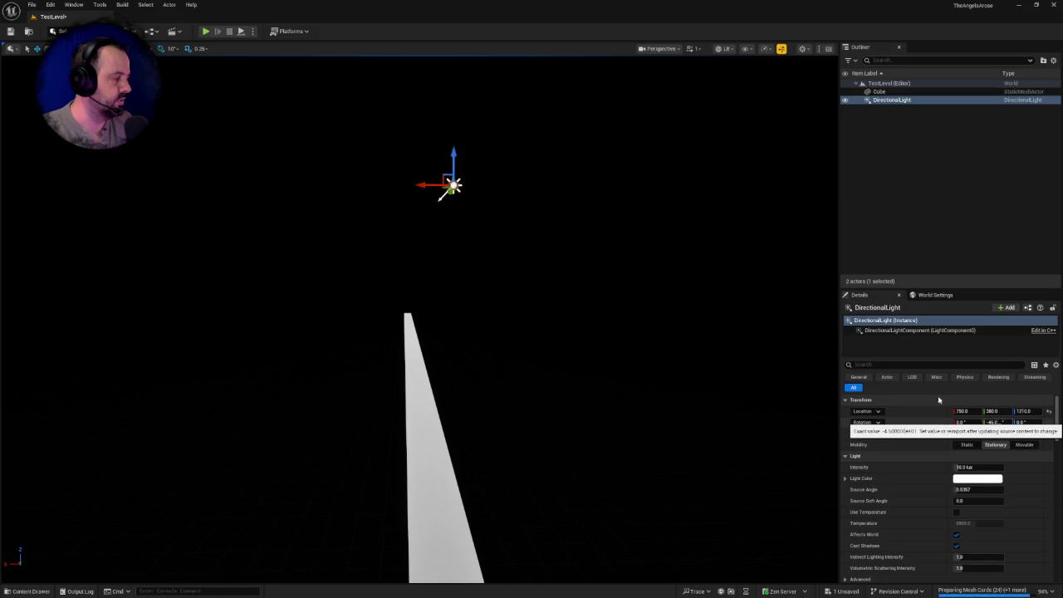
mouse_move(498, 332)
mouse_down()
mouse_move(461, 323)
mouse_move(449, 282)
mouse_move(448, 295)
mouse_move(394, 287)
mouse_move(411, 270)
mouse_move(601, 296)
mouse_move(573, 297)
mouse_up()
- Rotate the light to pitch -45 and yaw 180
click(994, 422)
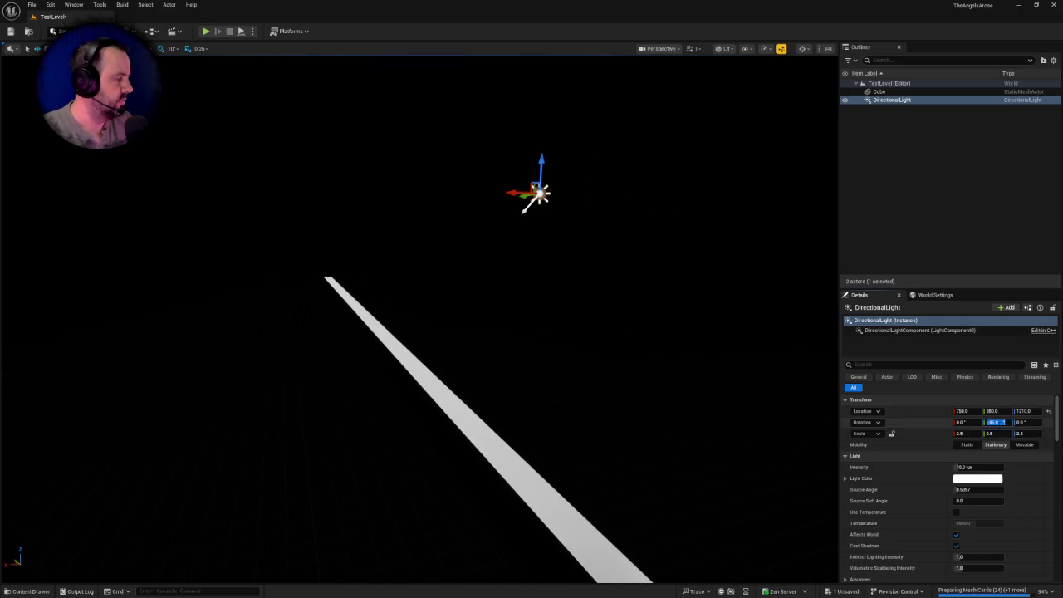
text(0)
key(Return)
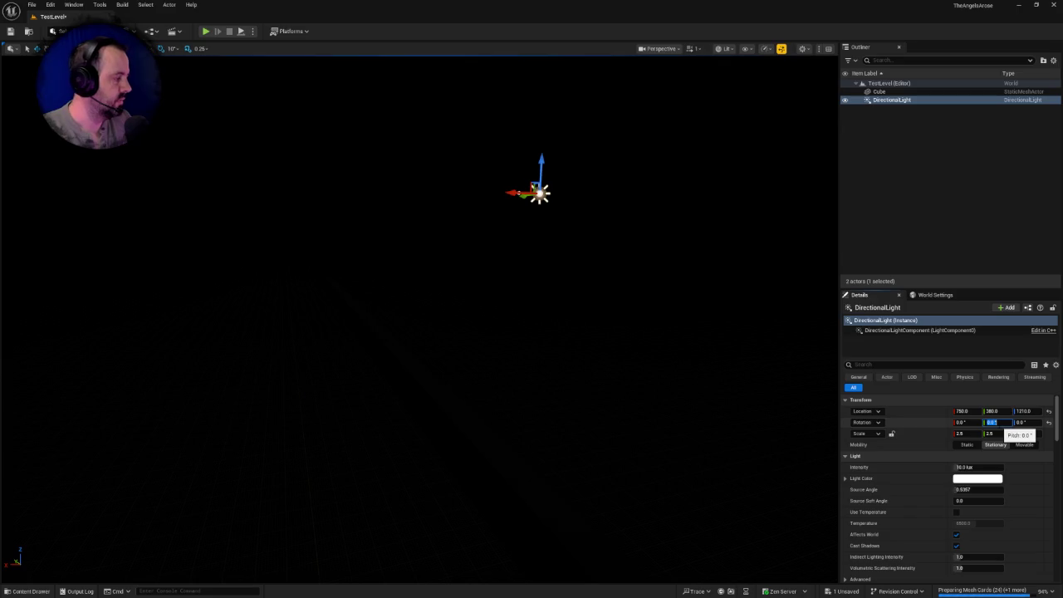
text(45)
key(Return)
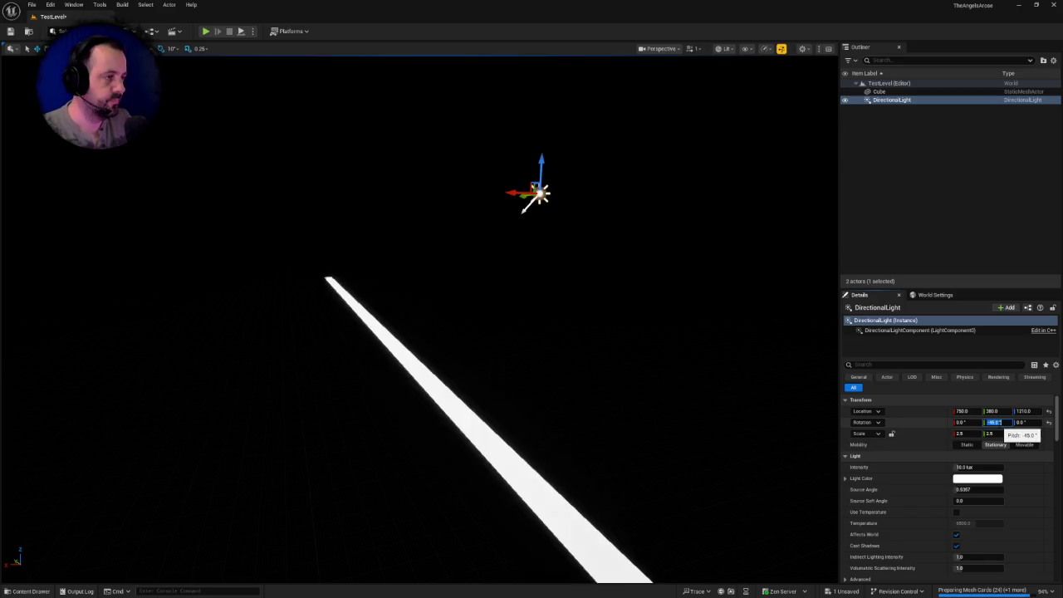
click(1023, 422)
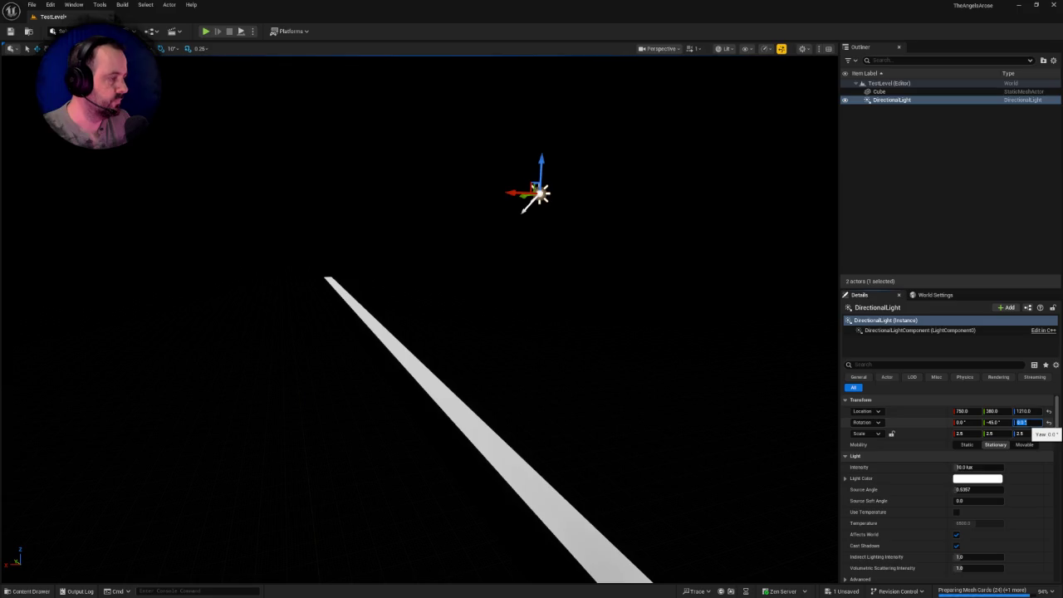
text(180)
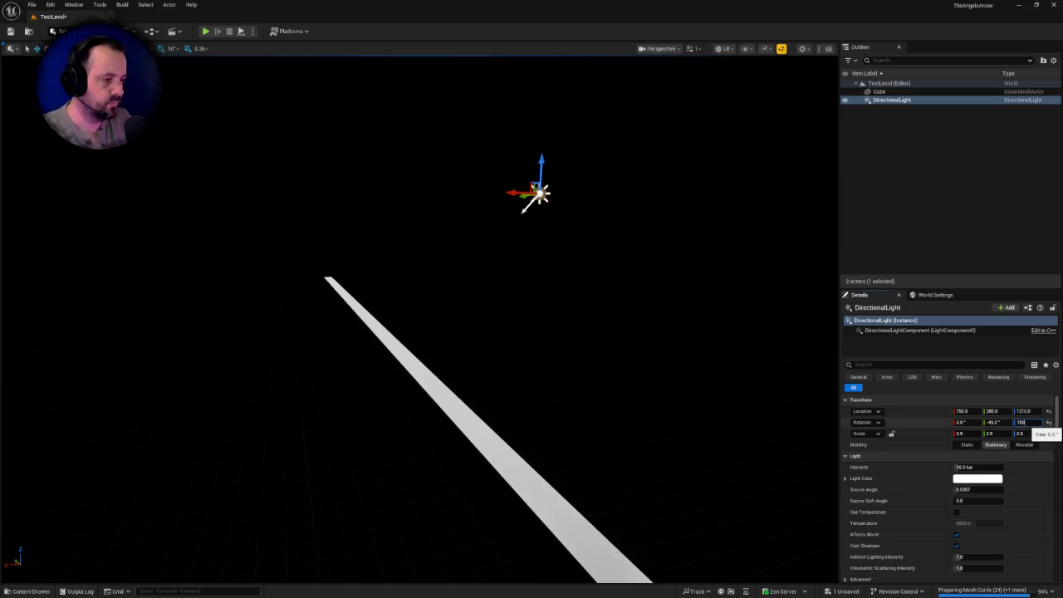
key(Return)
mouse_move(600, 400)
mouse_down()
mouse_move(631, 399)
mouse_move(598, 399)
mouse_move(614, 382)
mouse_move(556, 368)
mouse_up()
key(ctrl+space)
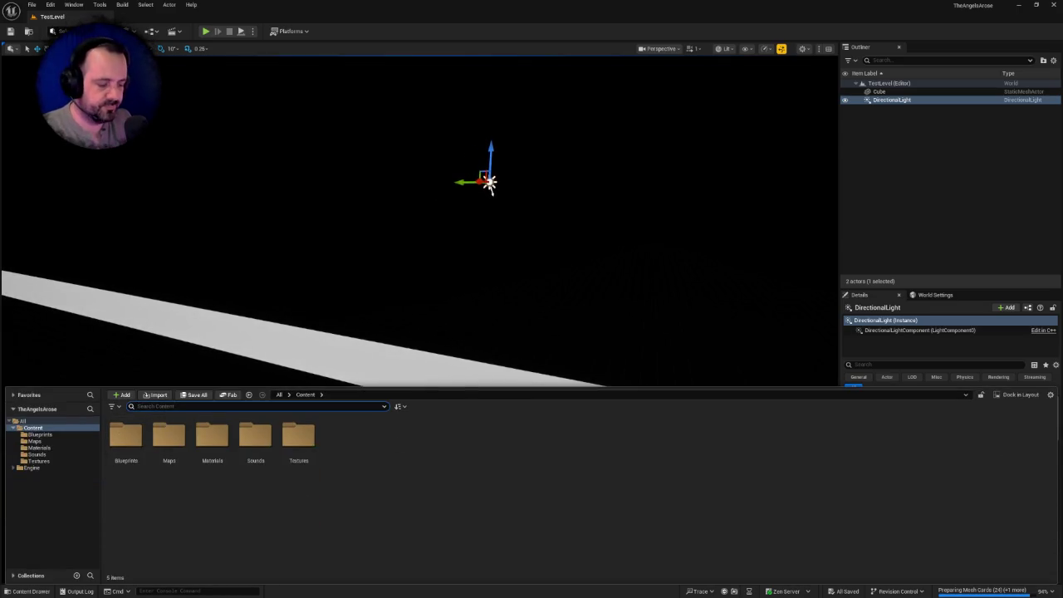
- Place a PlayerStart onto the floor strip via Quick Add
text(player)
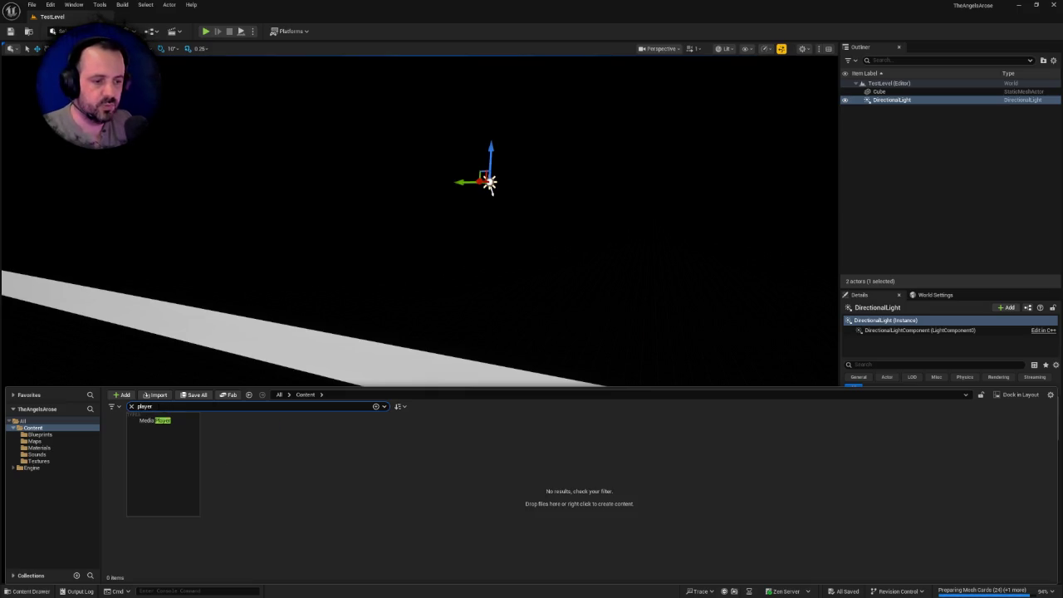
key(ctrl+a)
key(BackSpace)
drag(358, 271, 197, 98)
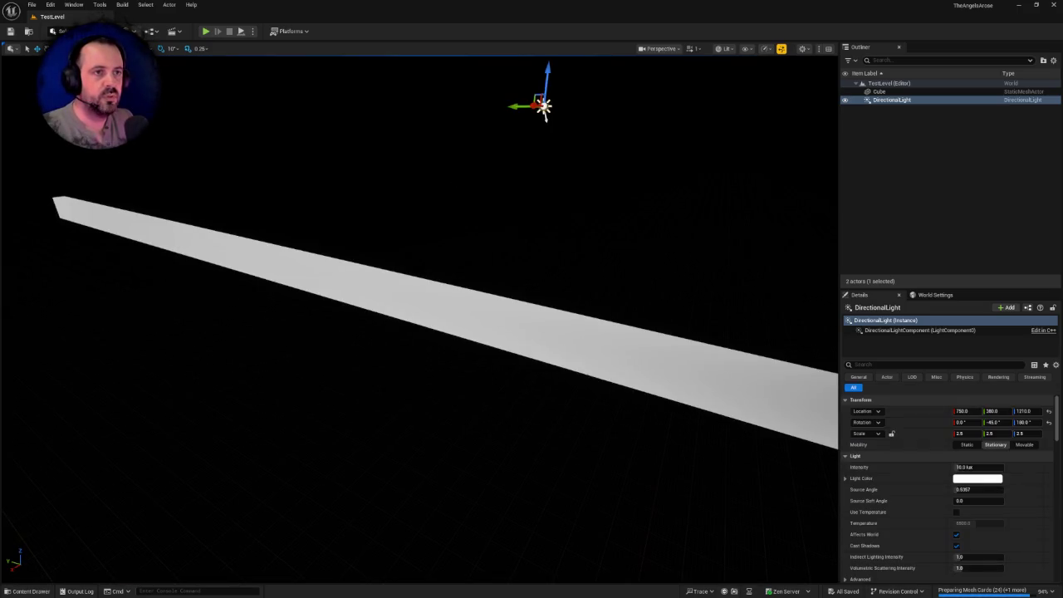
click(137, 32)
text(player)
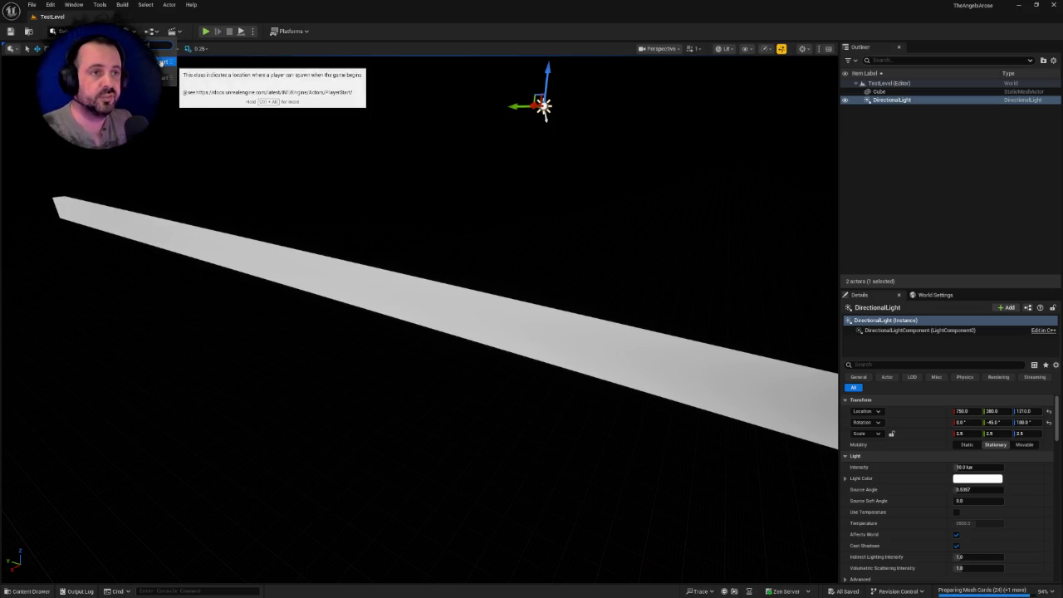
click(162, 62)
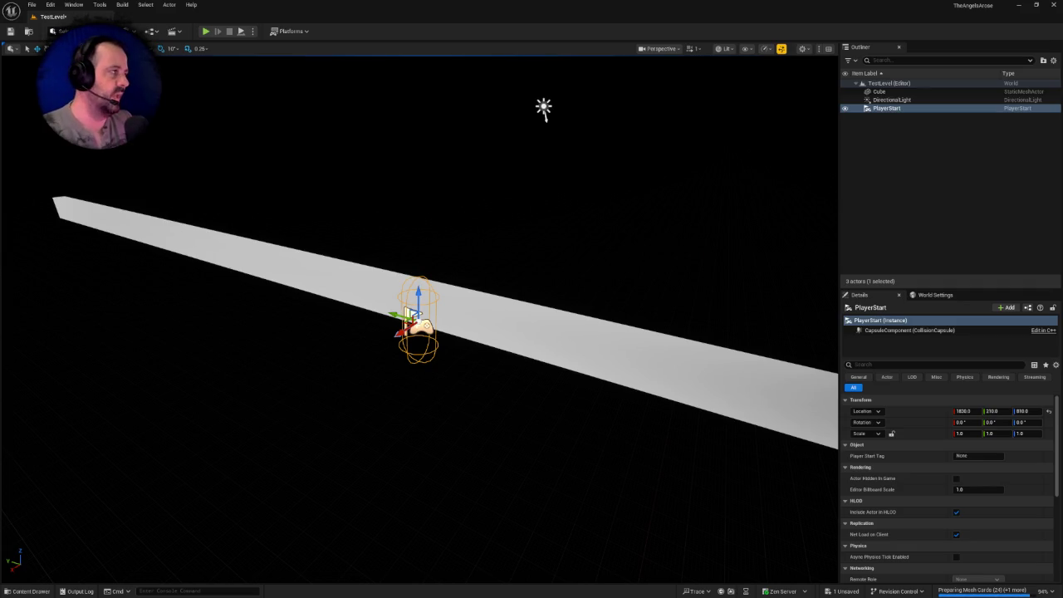
drag(435, 242, 434, 242)
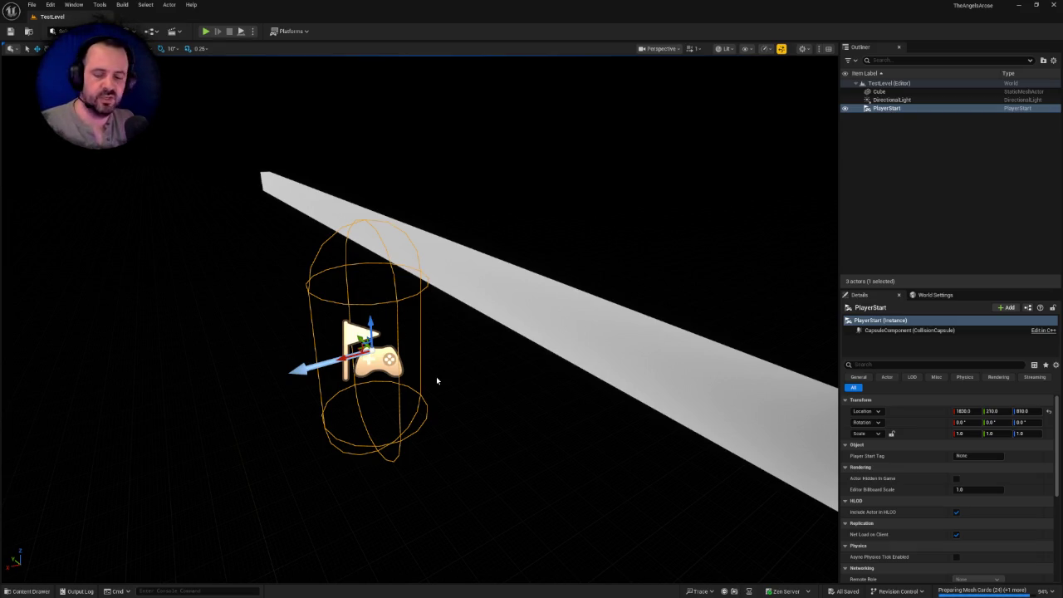
- Set the PlayerStart's location to X 0, Y 0, Z 0
click(993, 411)
text(0)
key(Return)
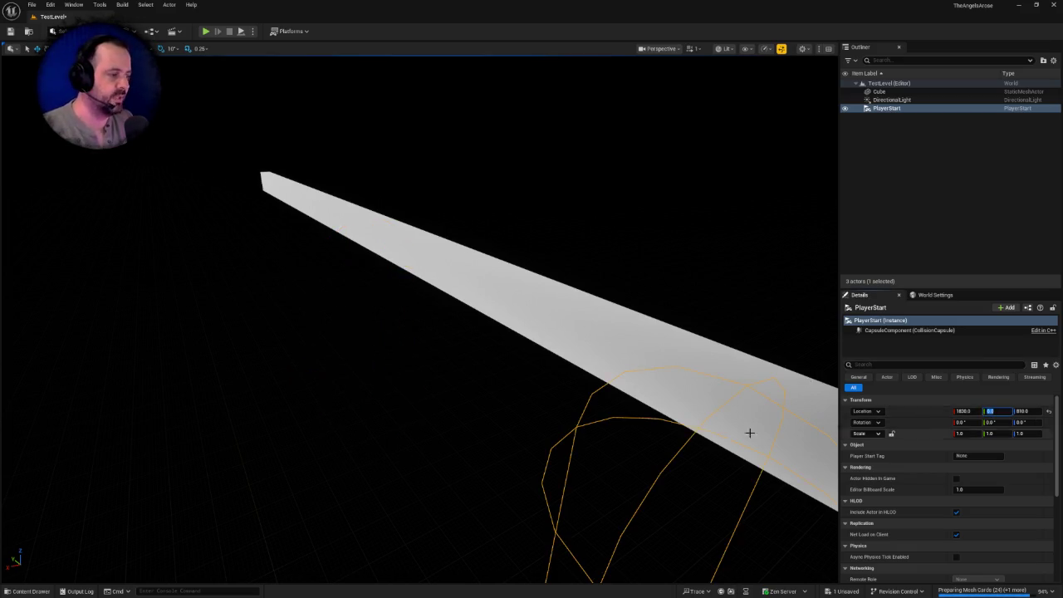
click(961, 411)
text(0)
key(Return)
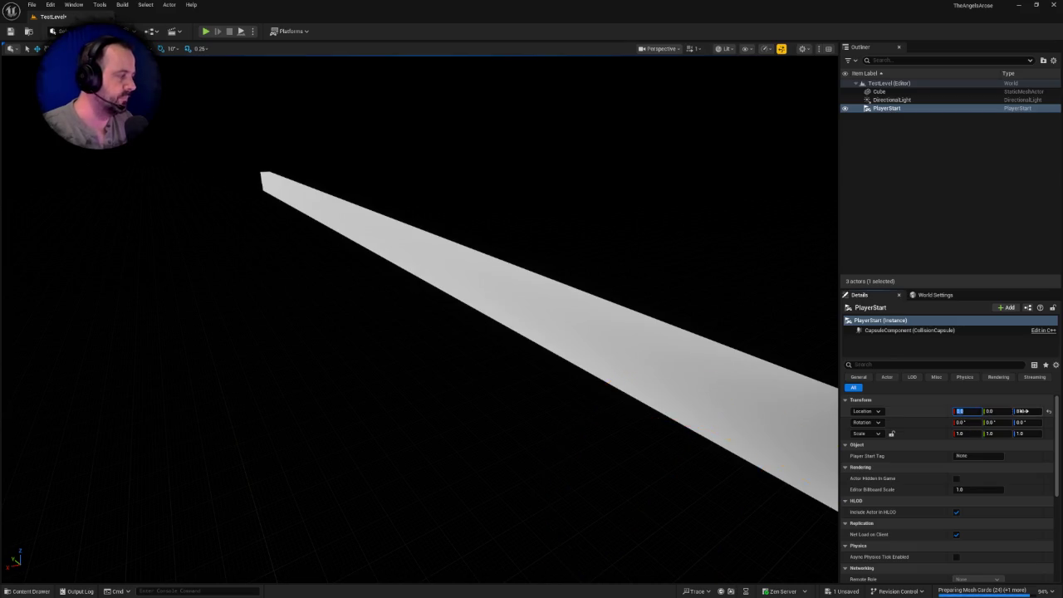
click(1026, 411)
text(0)
key(Return)
- Set the Cube floor strip's X location to 0
key(f)
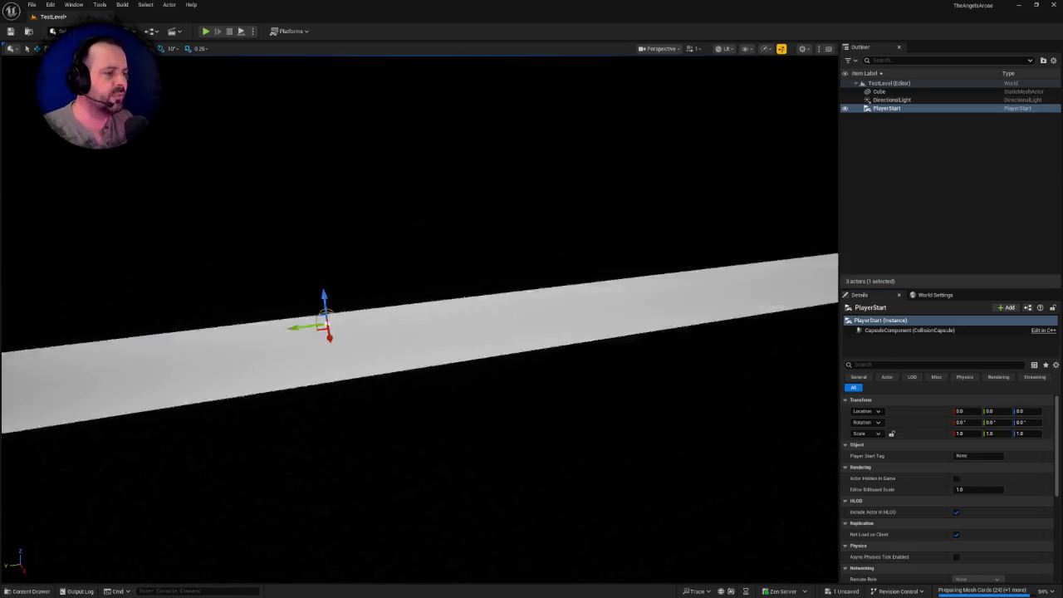
mouse_move(415, 332)
mouse_down()
mouse_move(307, 316)
mouse_move(357, 384)
mouse_up()
click(357, 385)
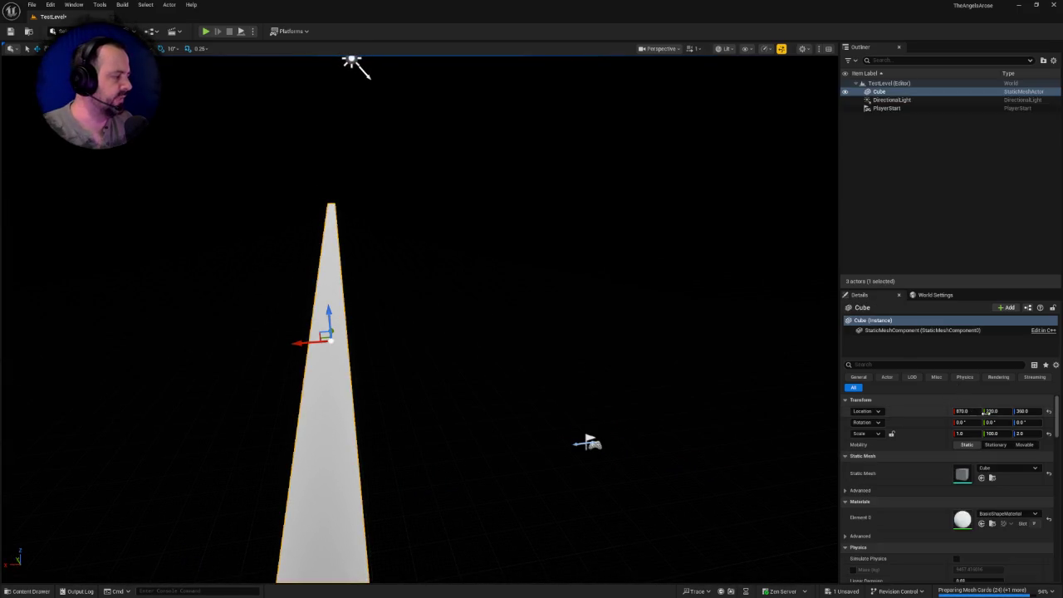
key(Down)
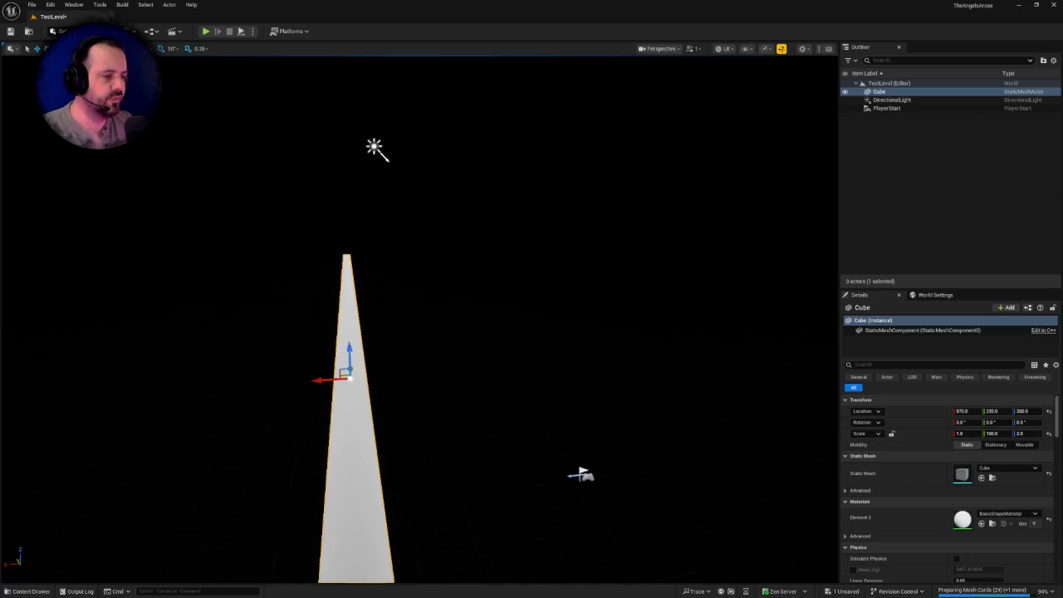
click(962, 411)
text(0)
key(Return)
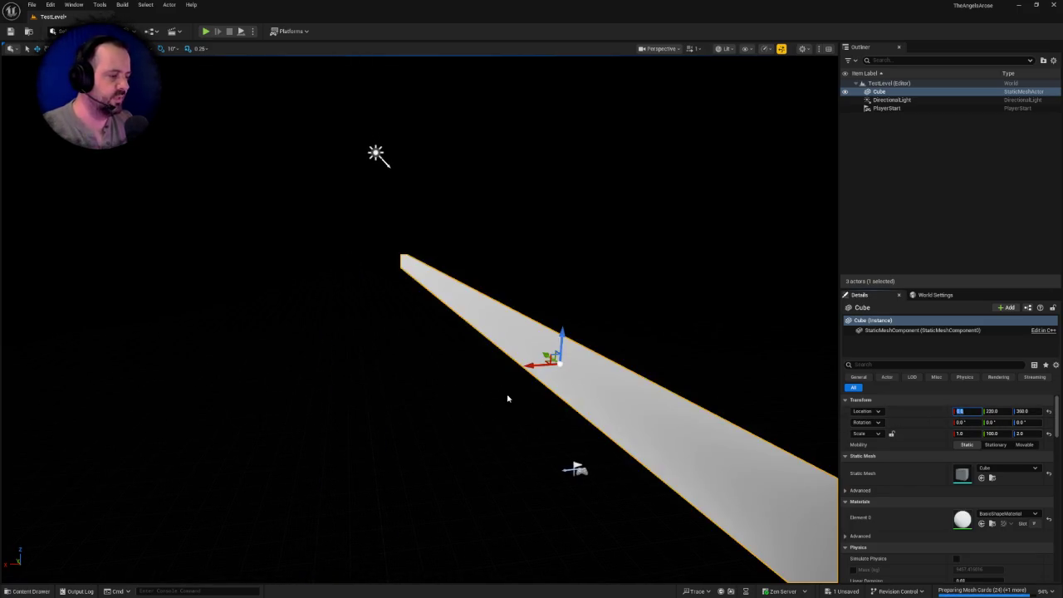
- Raise the PlayerStart to Z 590 above the floor strip
mouse_move(506, 396)
mouse_down()
mouse_move(481, 365)
mouse_move(524, 386)
mouse_move(515, 353)
mouse_up()
click(542, 359)
mouse_move(452, 366)
mouse_down()
mouse_move(451, 173)
mouse_move(237, 65)
mouse_move(265, 91)
mouse_up()
key(f)
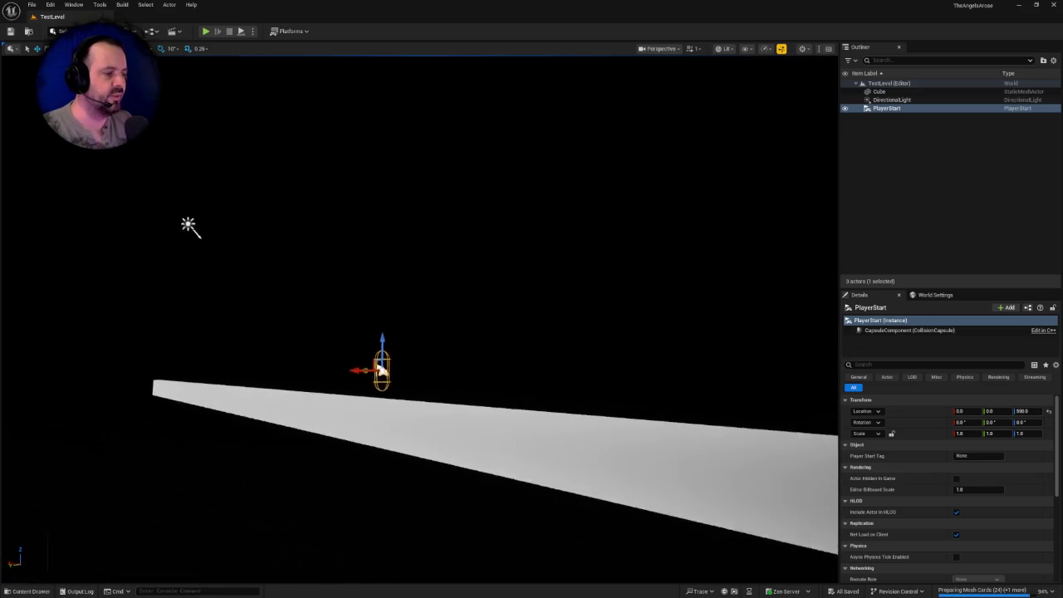
mouse_move(190, 225)
mouse_down()
mouse_move(247, 190)
mouse_move(438, 122)
mouse_move(665, 133)
mouse_move(523, 117)
mouse_move(515, 91)
mouse_move(509, 127)
mouse_up()
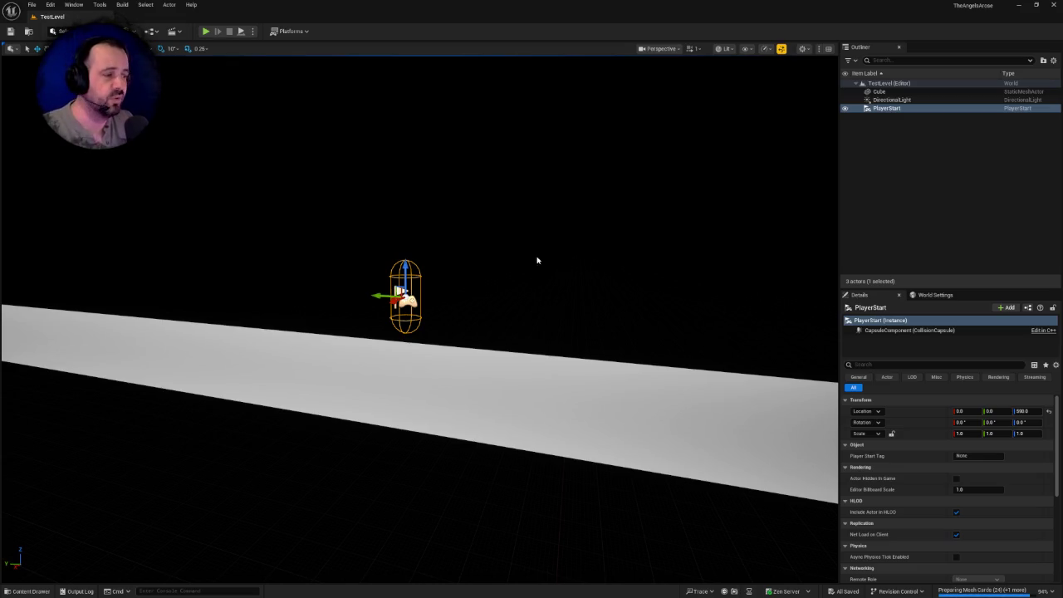
mouse_move(536, 261)
mouse_down()
mouse_move(517, 264)
mouse_move(245, 121)
mouse_up()
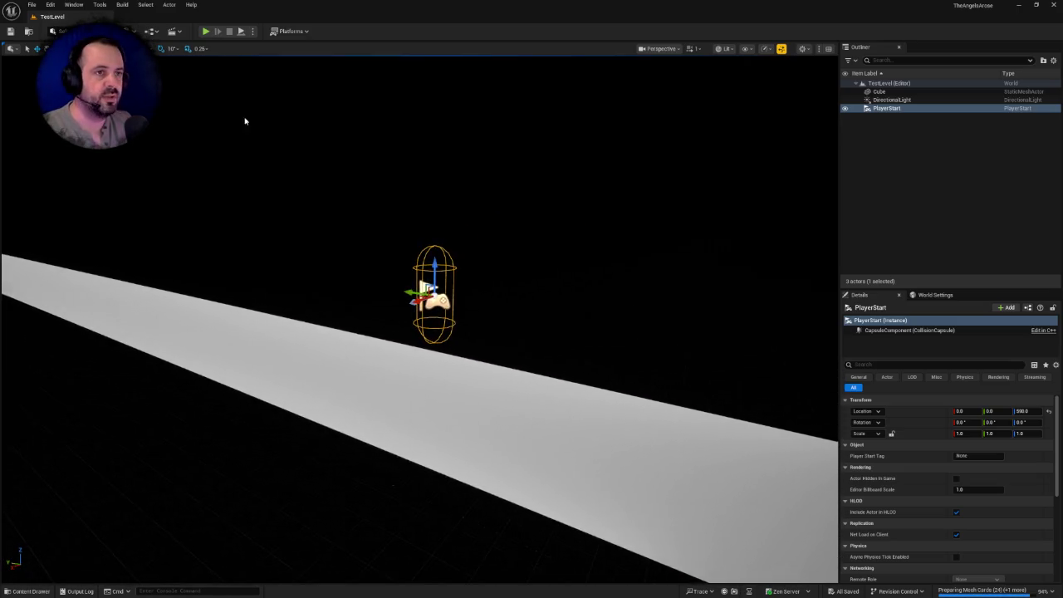
click(205, 31)
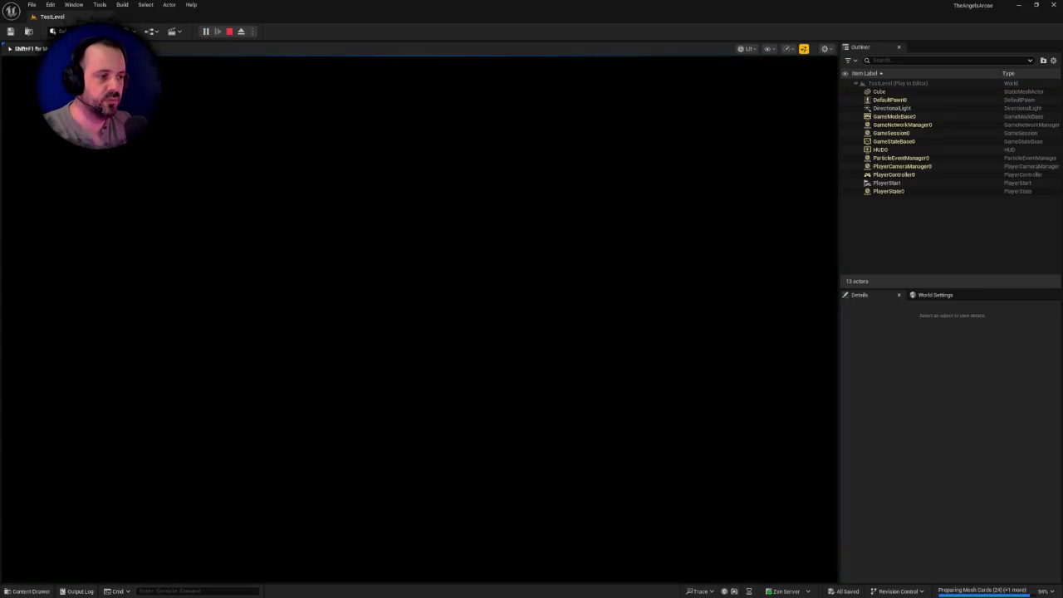
mouse_move(418, 316)
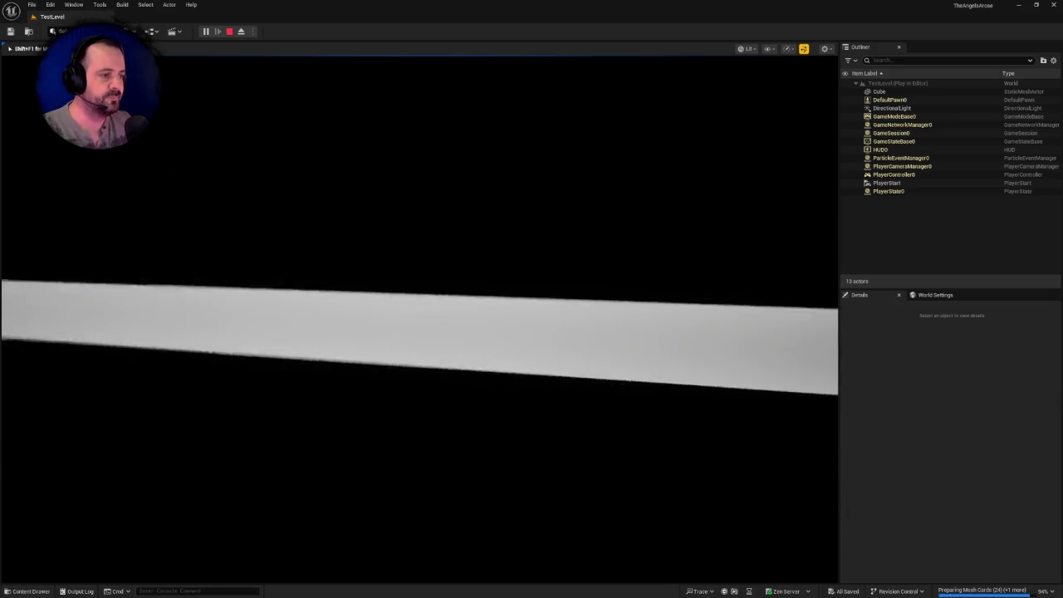
- End the play session and reorient the view along the floor and PlayerStart
key(Escape)
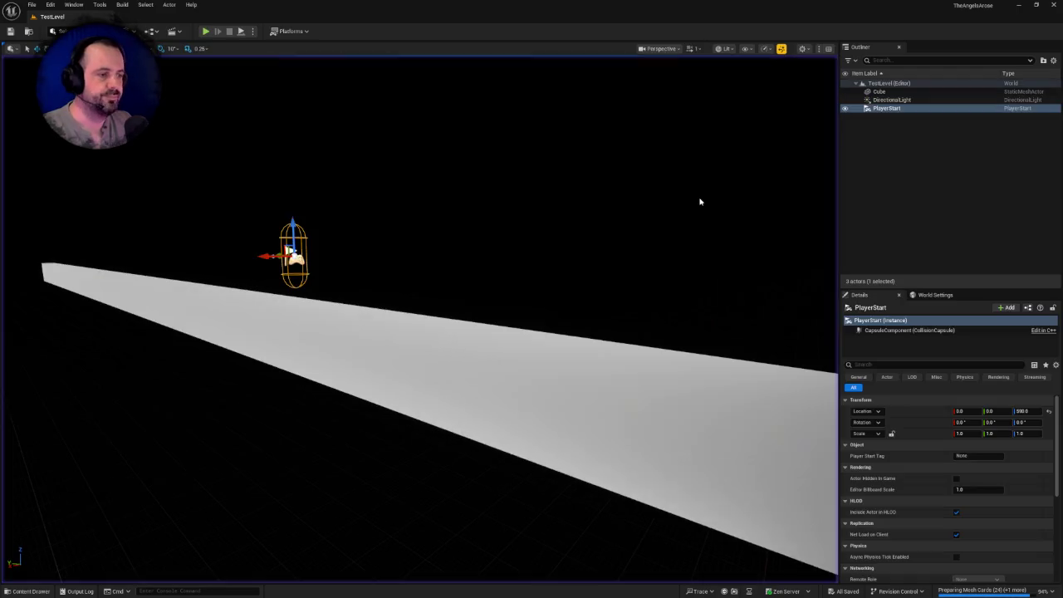
mouse_move(150, 170)
mouse_down()
mouse_move(177, 162)
mouse_move(13, 62)
mouse_move(560, 200)
mouse_move(209, 72)
mouse_up()
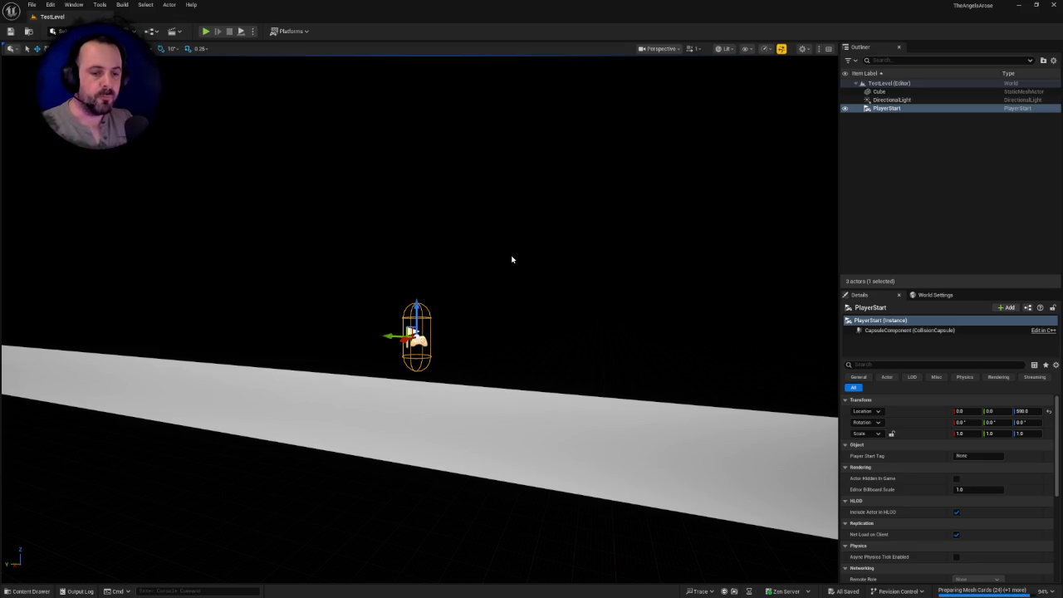
drag(512, 260, 512, 260)
- Create a new folder named Inputs in the Content folder
key(ctrl+space)
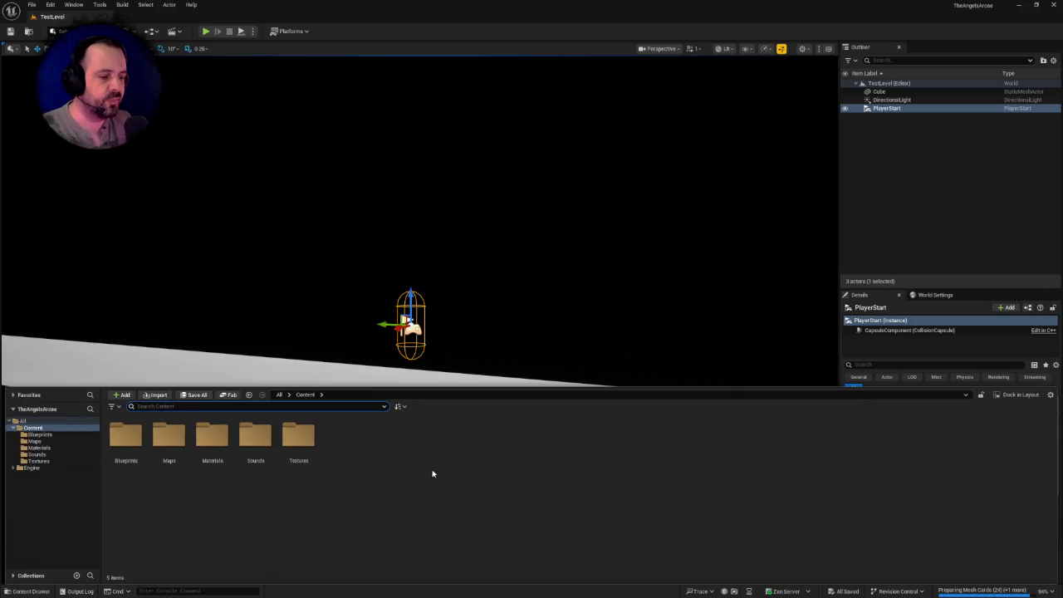
right_click(383, 454)
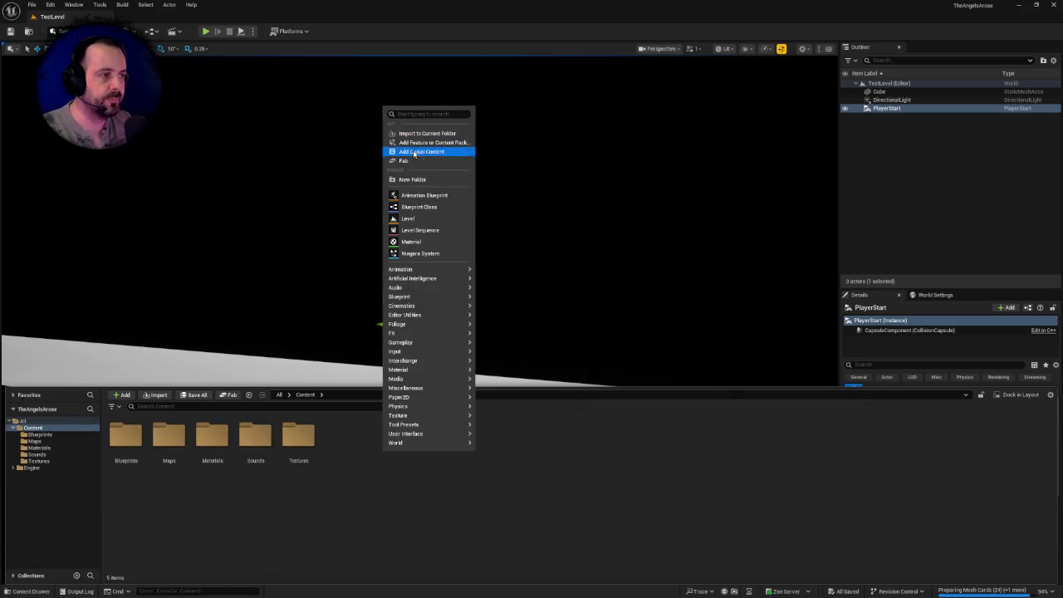
click(414, 179)
text(Inputs)
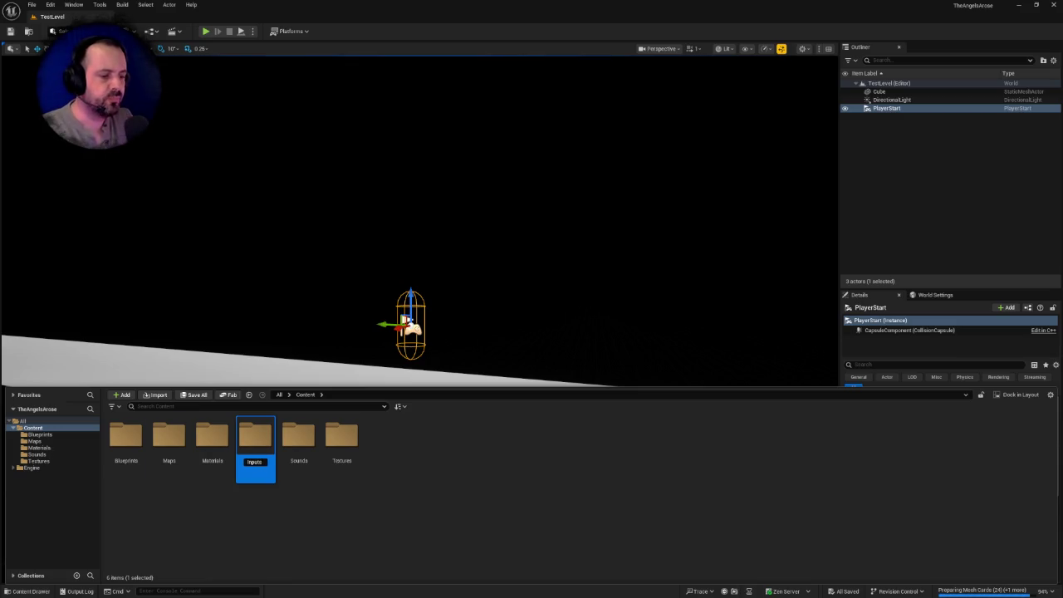
key(Return)
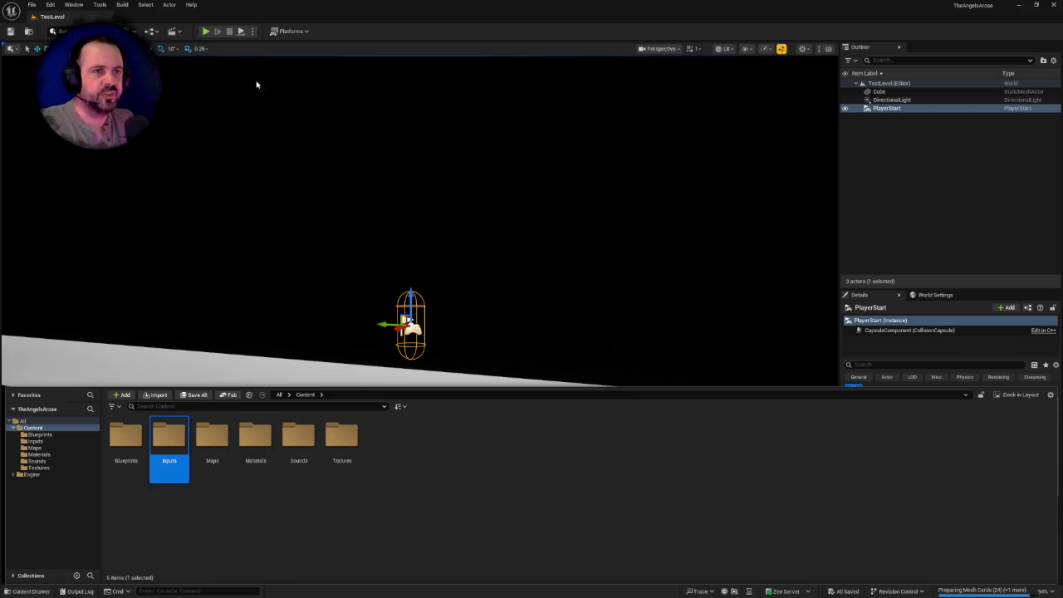
drag(359, 228, 379, 230)
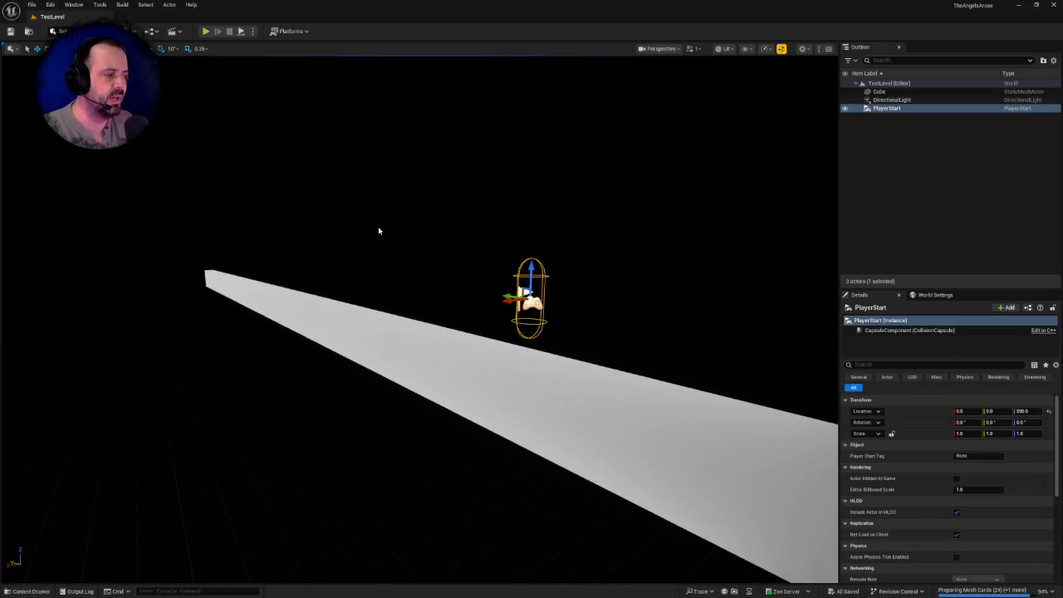
mouse_move(556, 356)
mouse_down()
mouse_move(555, 365)
mouse_move(548, 357)
mouse_up()
mouse_move(230, 59)
mouse_down()
mouse_move(218, 65)
mouse_move(241, 66)
mouse_move(178, 66)
mouse_up()
drag(537, 351, 524, 350)
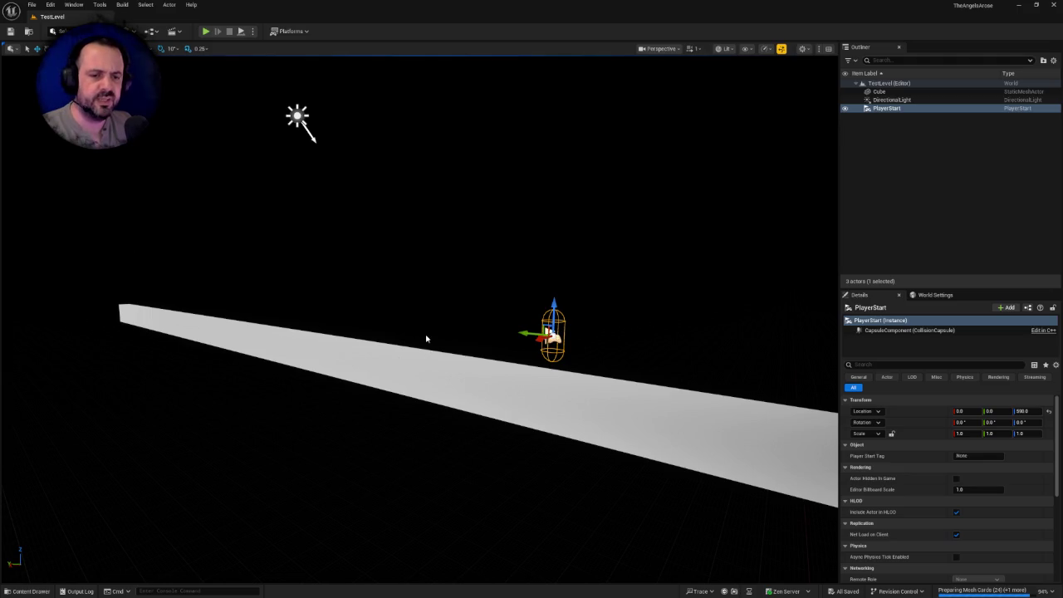
mouse_move(427, 338)
mouse_down()
mouse_move(474, 332)
mouse_move(390, 307)
mouse_move(697, 337)
mouse_move(698, 290)
mouse_move(698, 370)
mouse_move(688, 352)
mouse_move(665, 366)
mouse_move(648, 353)
mouse_up()
- Create a folder named Core inside Content/Blueprints and open it
key(ctrl+space)
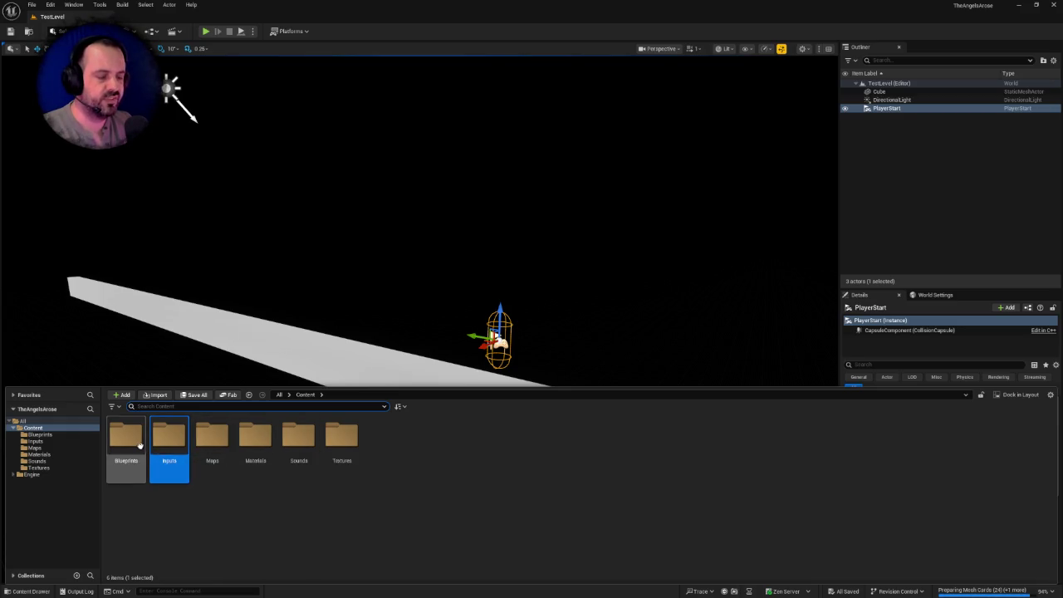
double_click(139, 443)
right_click(187, 486)
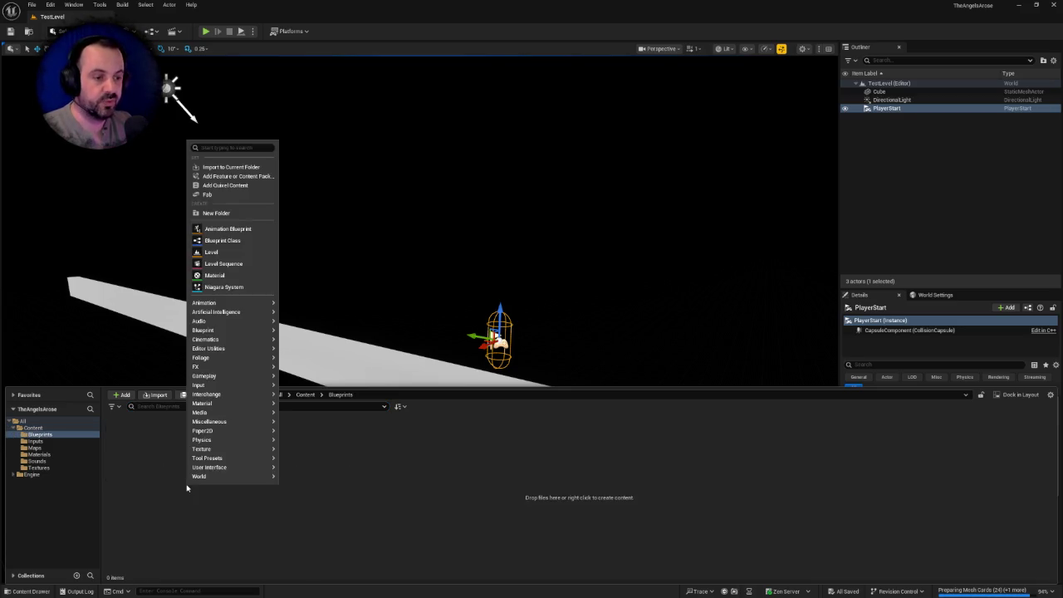
click(230, 215)
text(q)
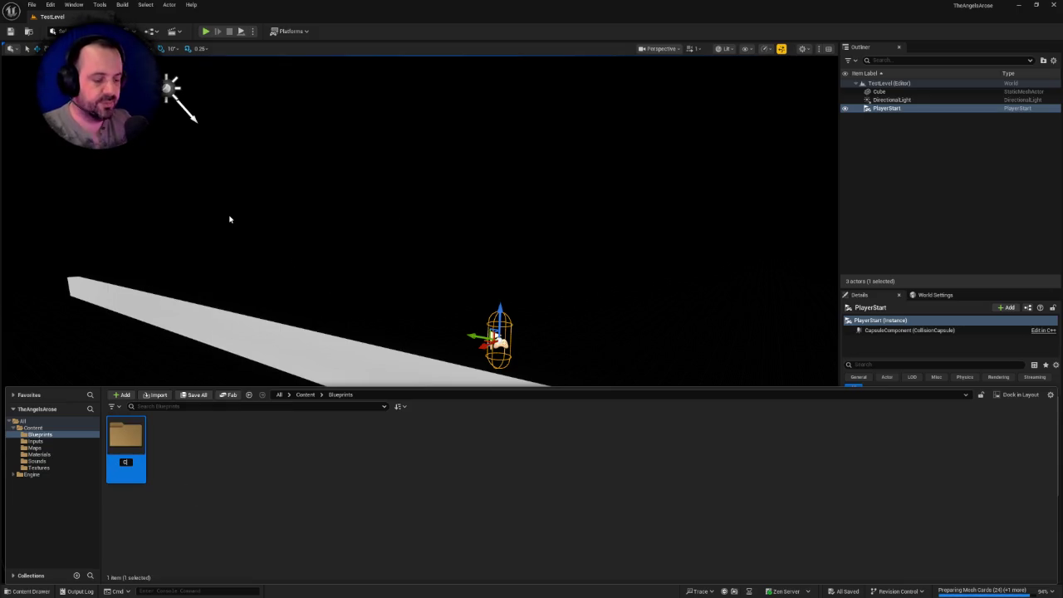
key(Return)
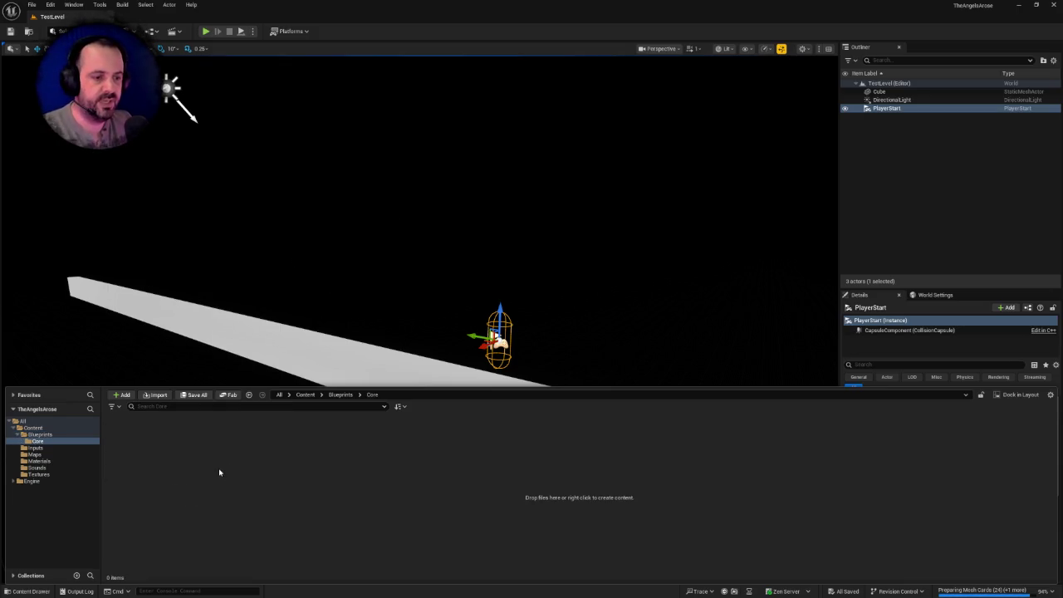
right_click(220, 472)
mouse_move(273, 316)
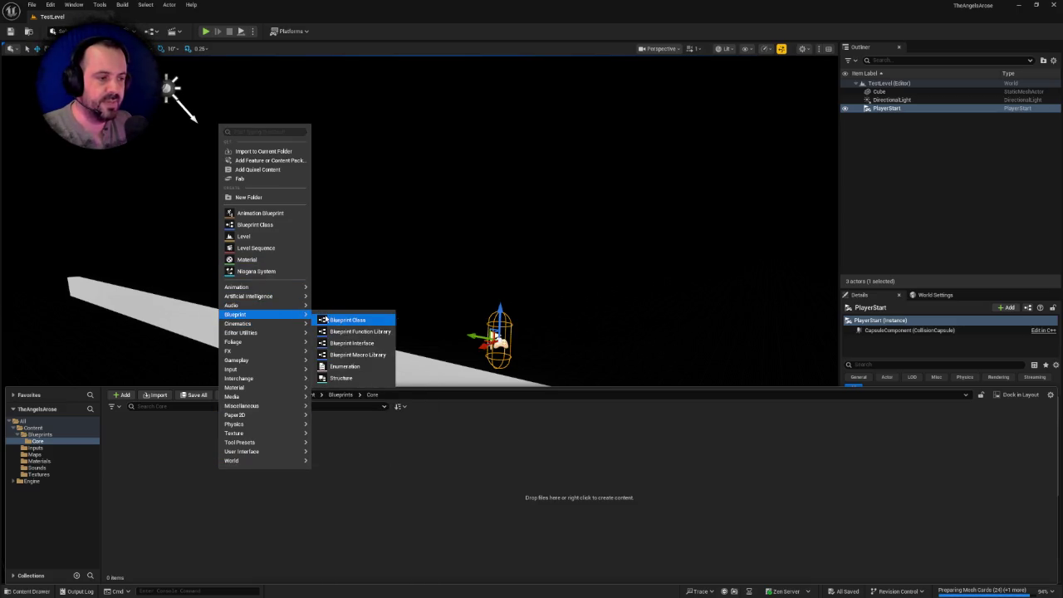
- Create a Game Mode Base Blueprint named BP_TAAGameMode in Core and save it
click(325, 319)
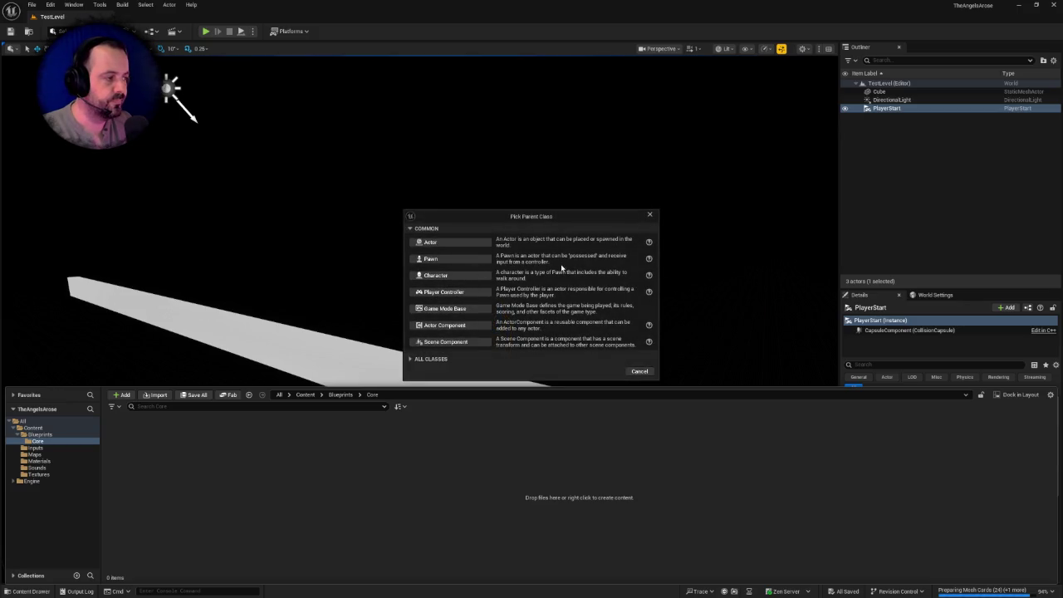
click(455, 314)
text(GameMode)
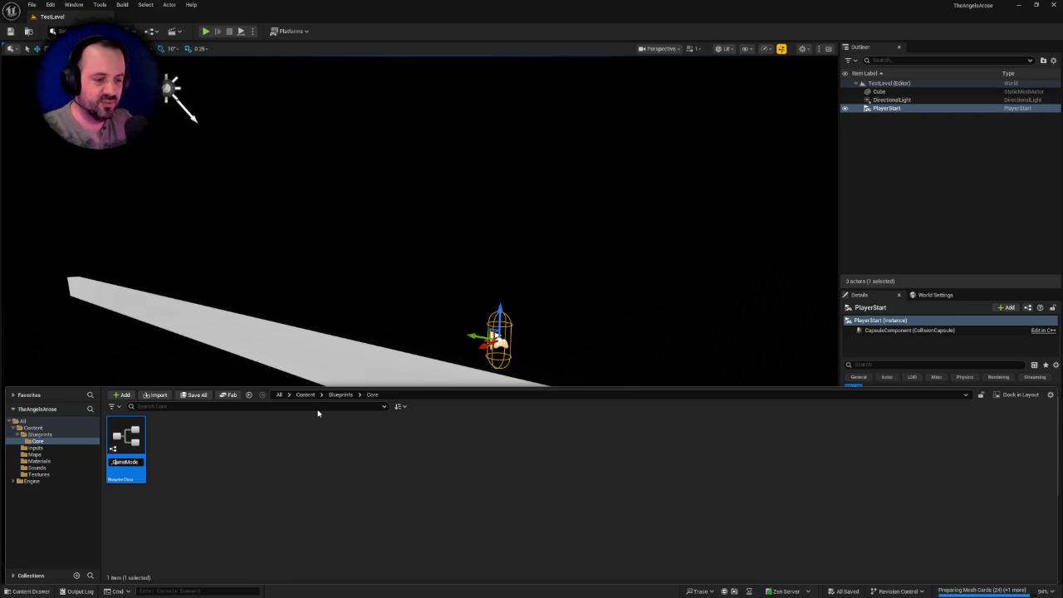
key(Return)
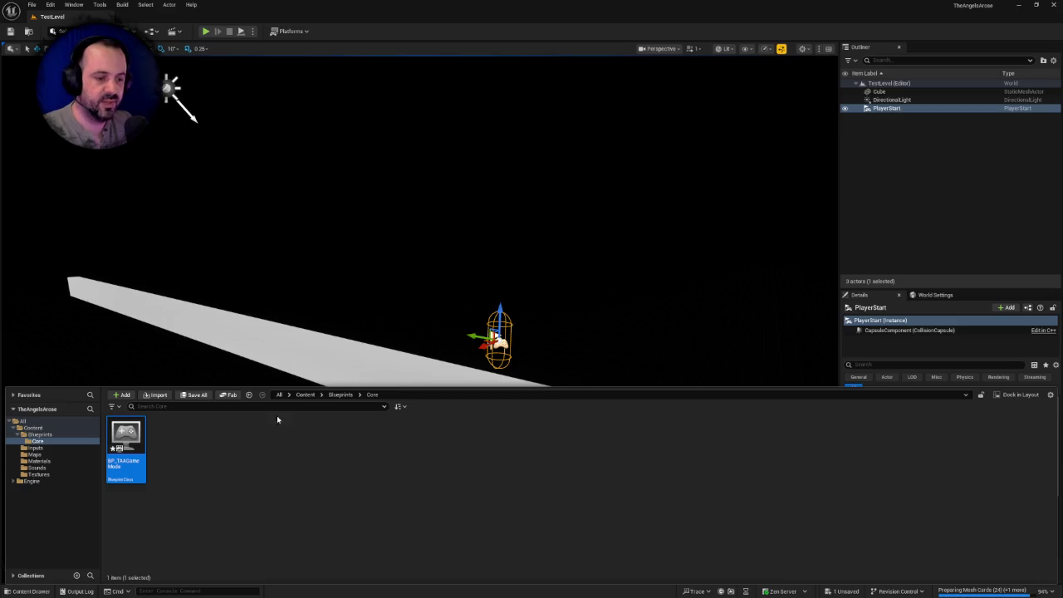
key(ctrl+s)
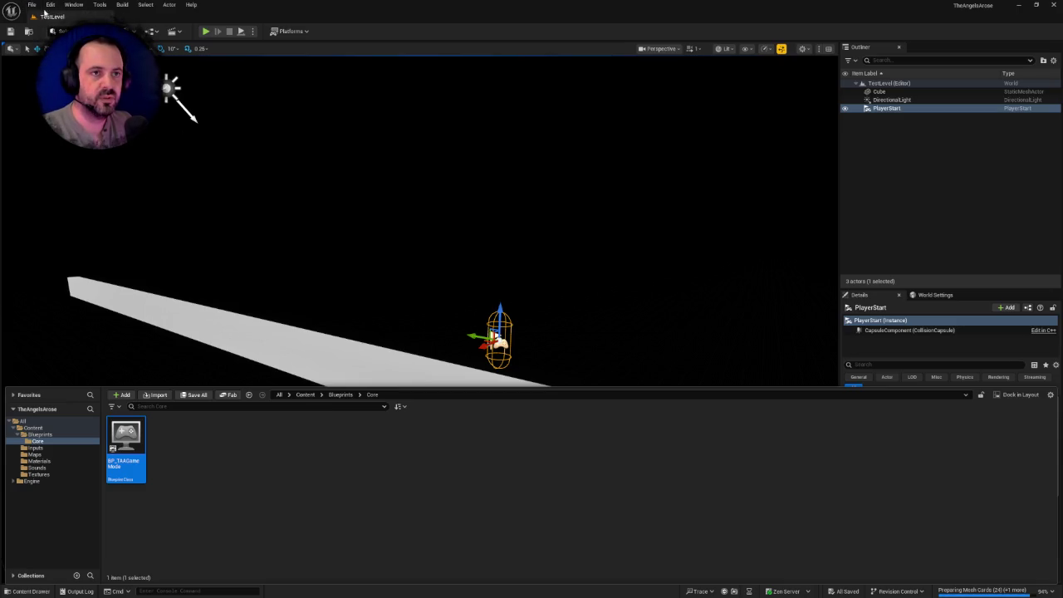
click(33, 5)
- Show All Settings in Project Settings, close Project Settings, and reopen the content drawer
mouse_move(52, 6)
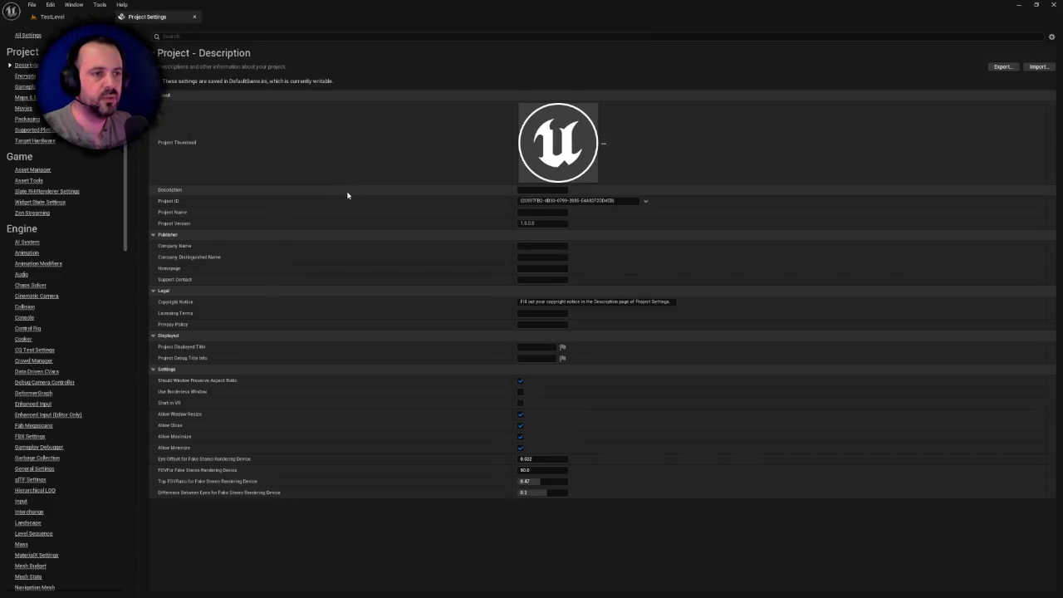
click(30, 35)
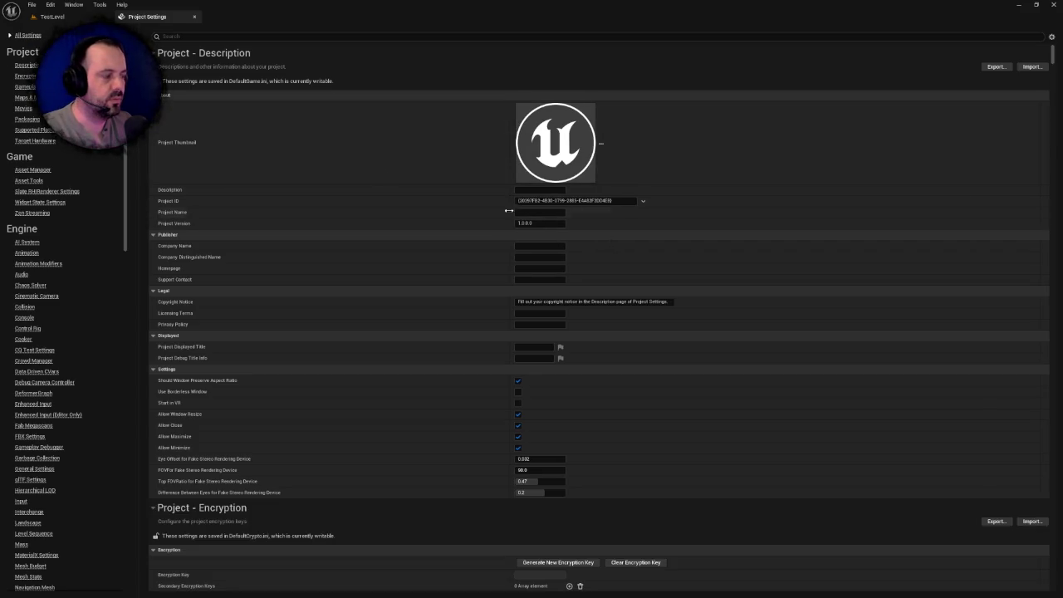
click(195, 16)
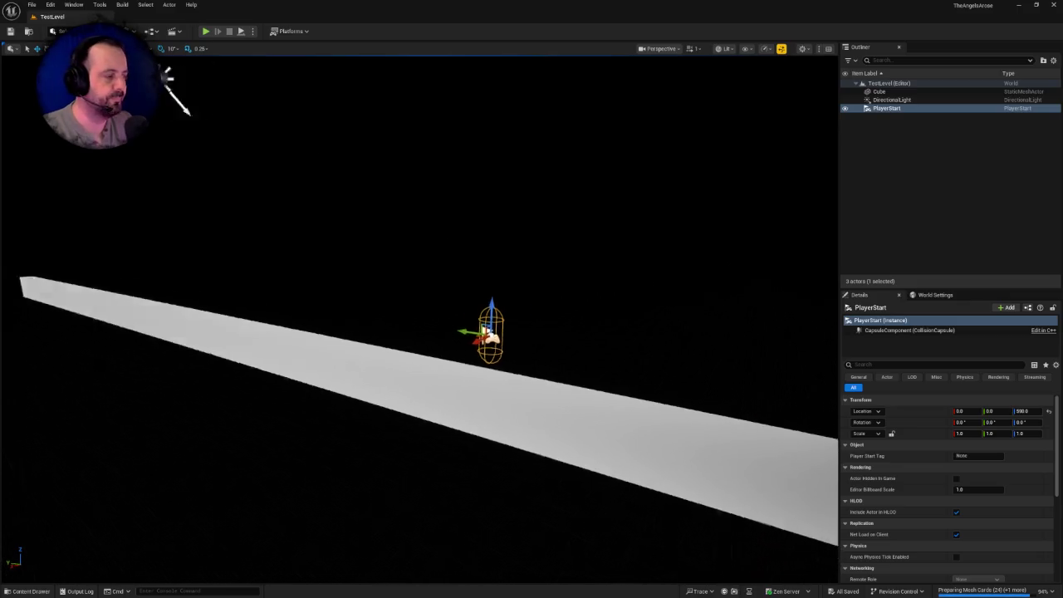
drag(268, 57, 293, 65)
drag(273, 473, 273, 473)
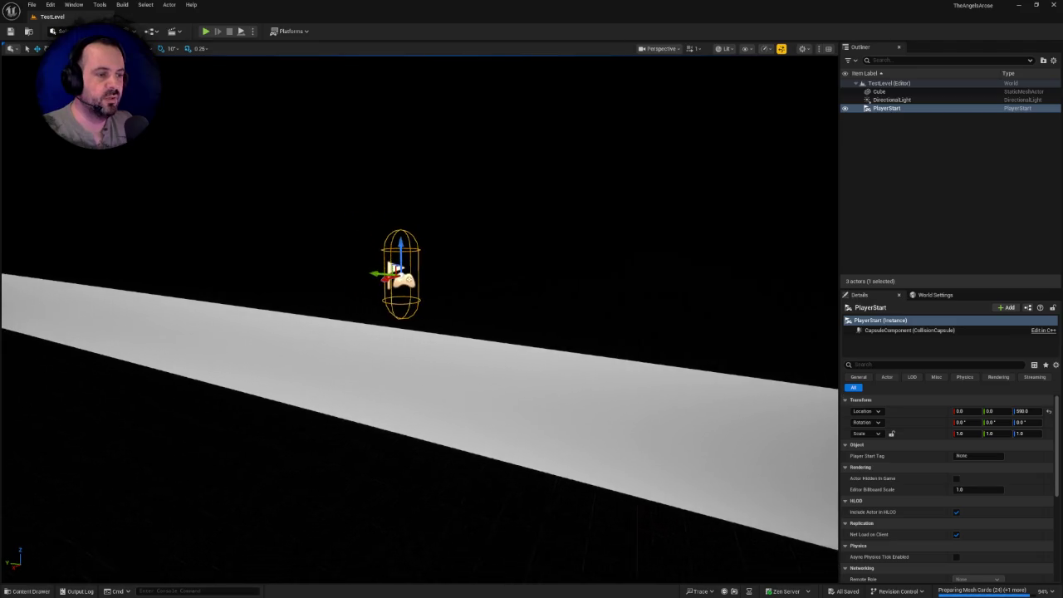
key(ctrl+space)
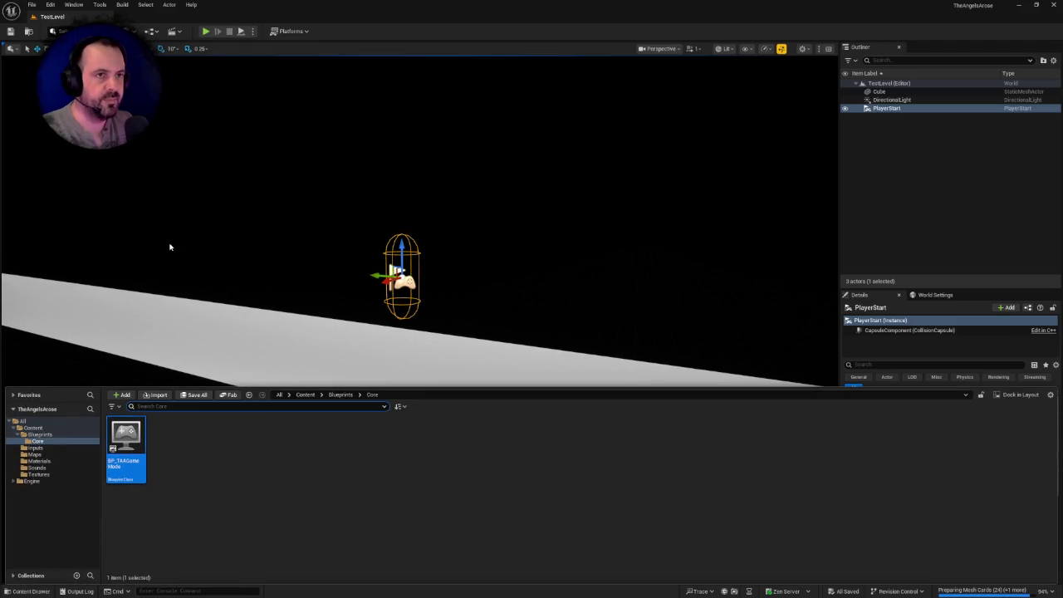
- Create a Characters folder inside Content/Blueprints next to Core and open it
mouse_move(144, 432)
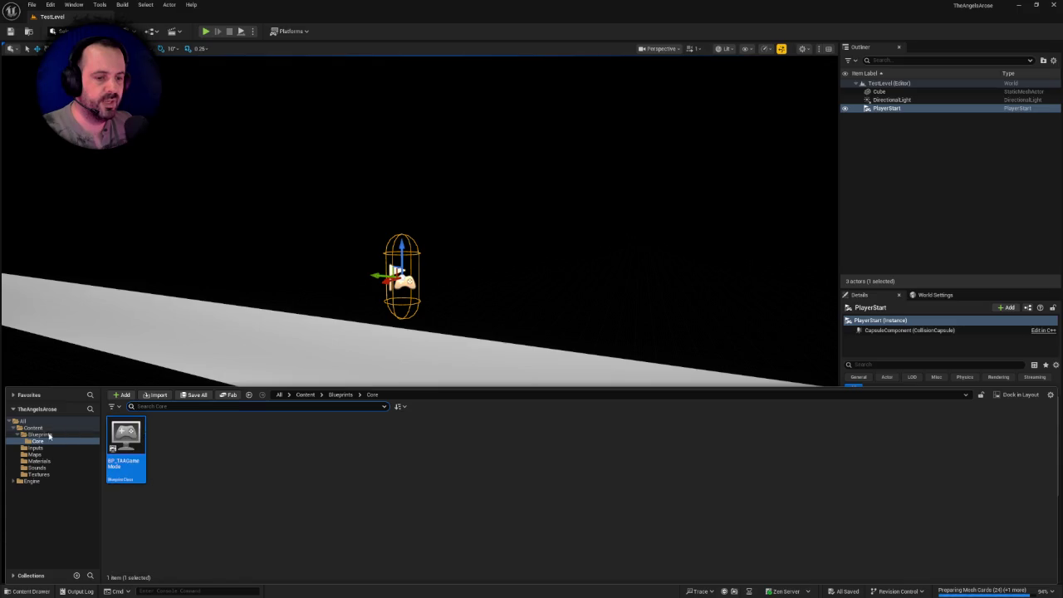
click(33, 428)
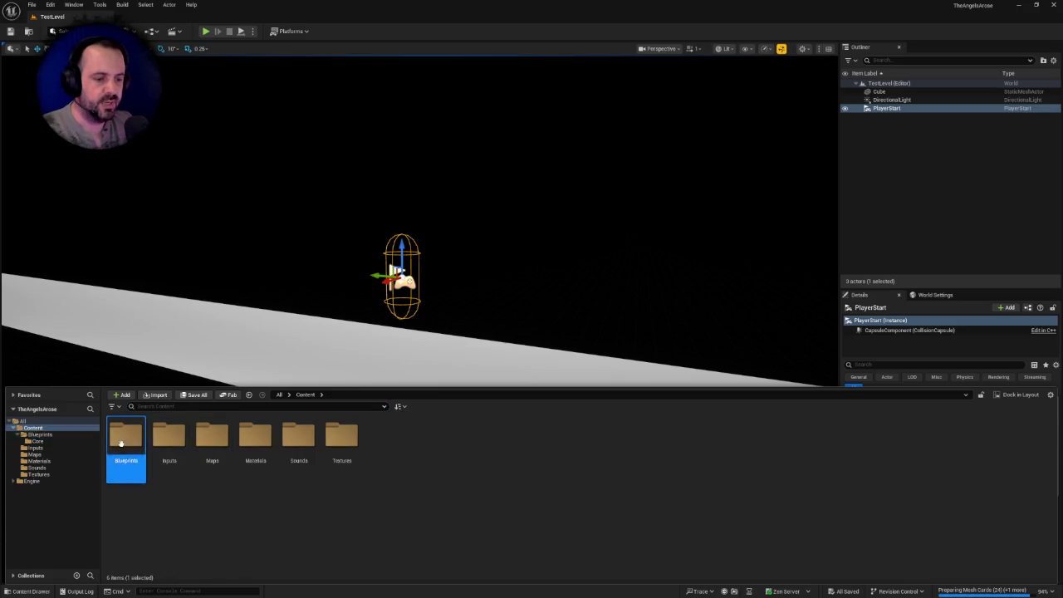
double_click(126, 436)
right_click(249, 471)
click(300, 201)
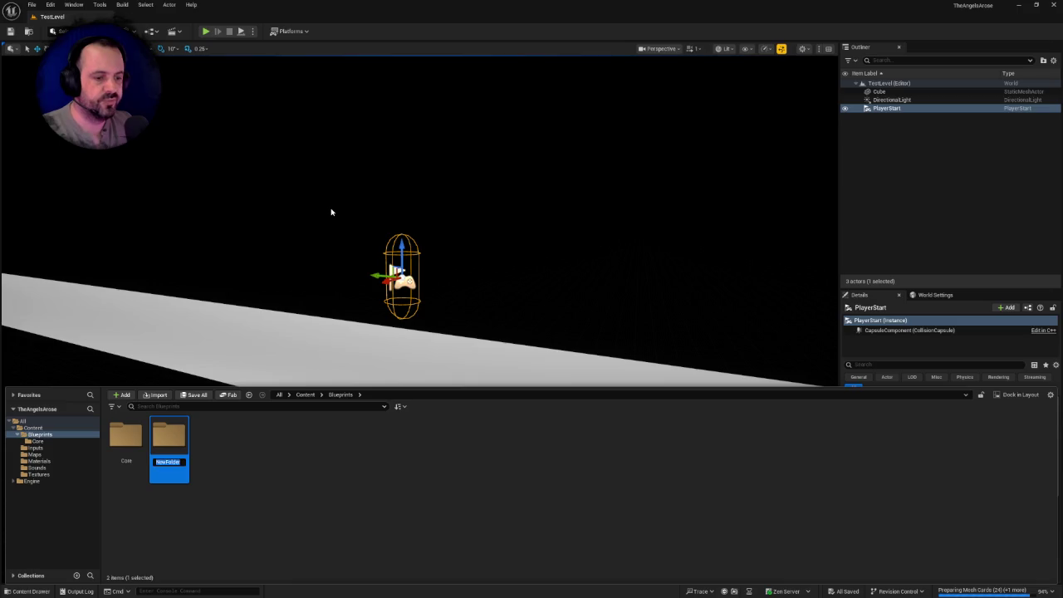
text(C)
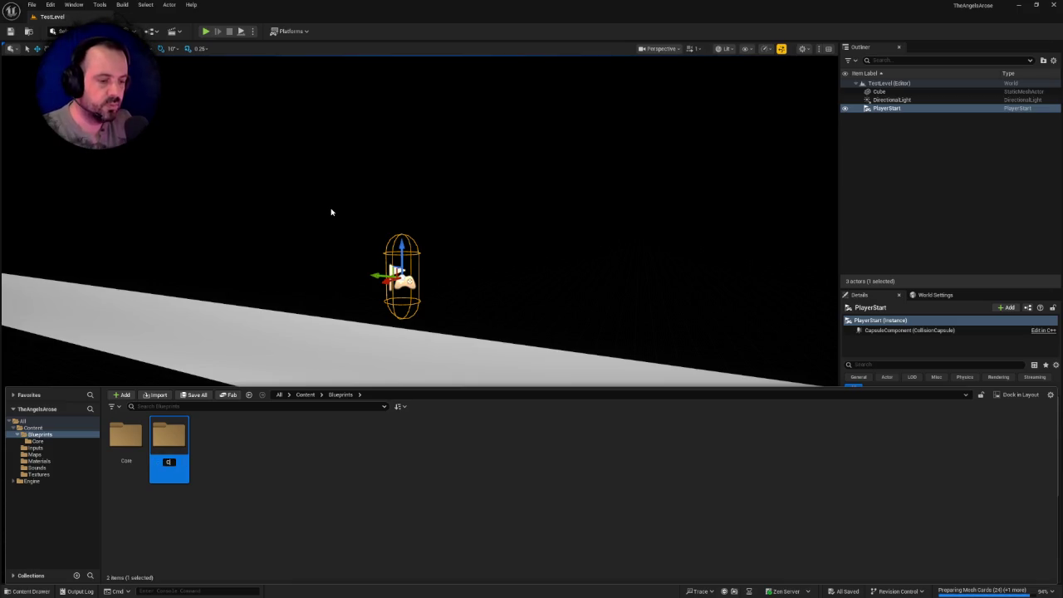
text(haracters)
key(Return)
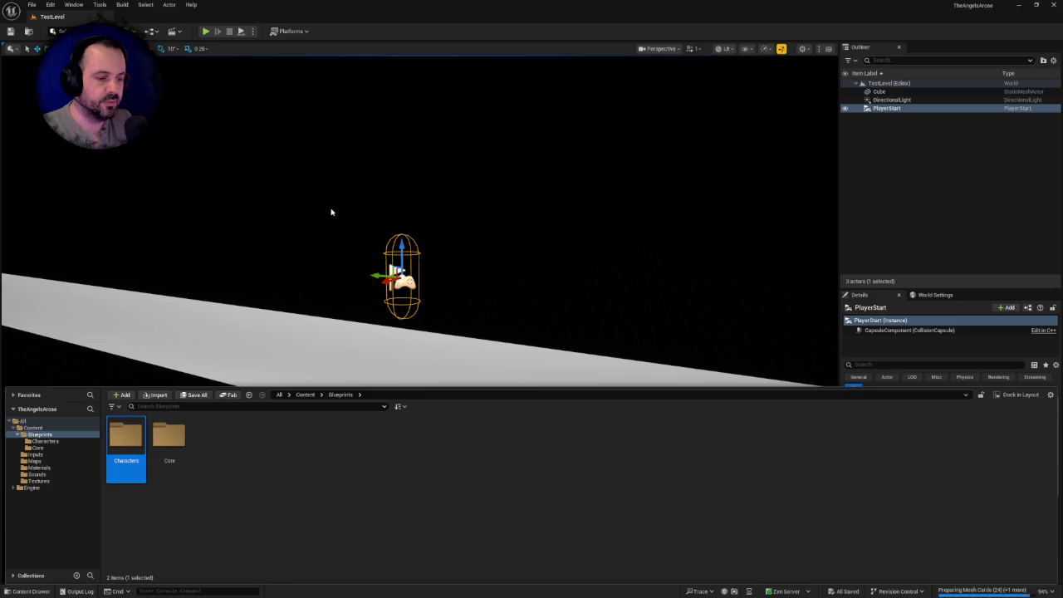
key(Return)
right_click(177, 454)
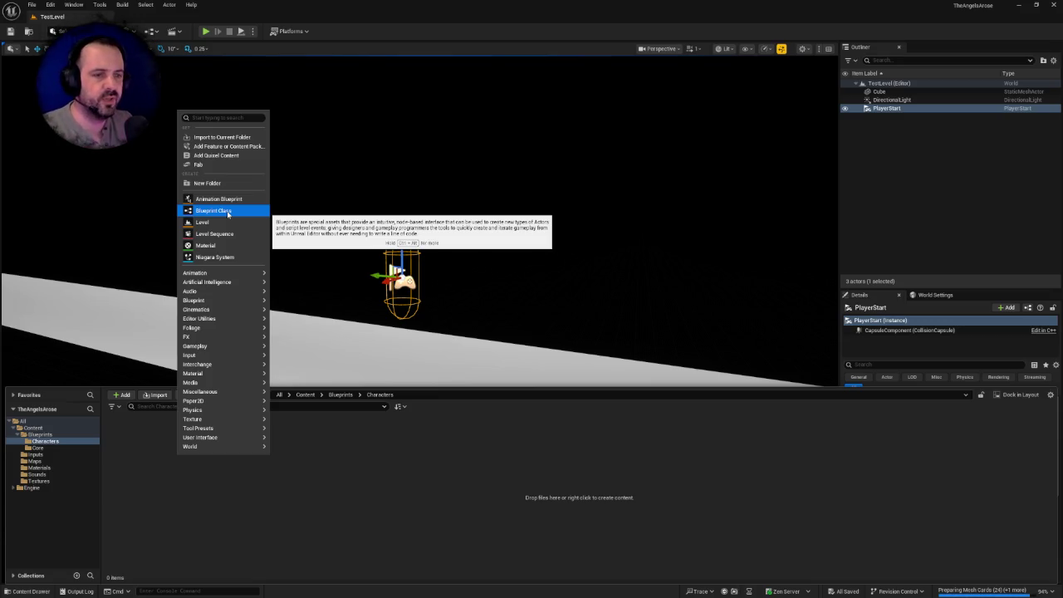
- Create a Player Controller Blueprint named BP_PlayerController in the Characters folder
click(230, 213)
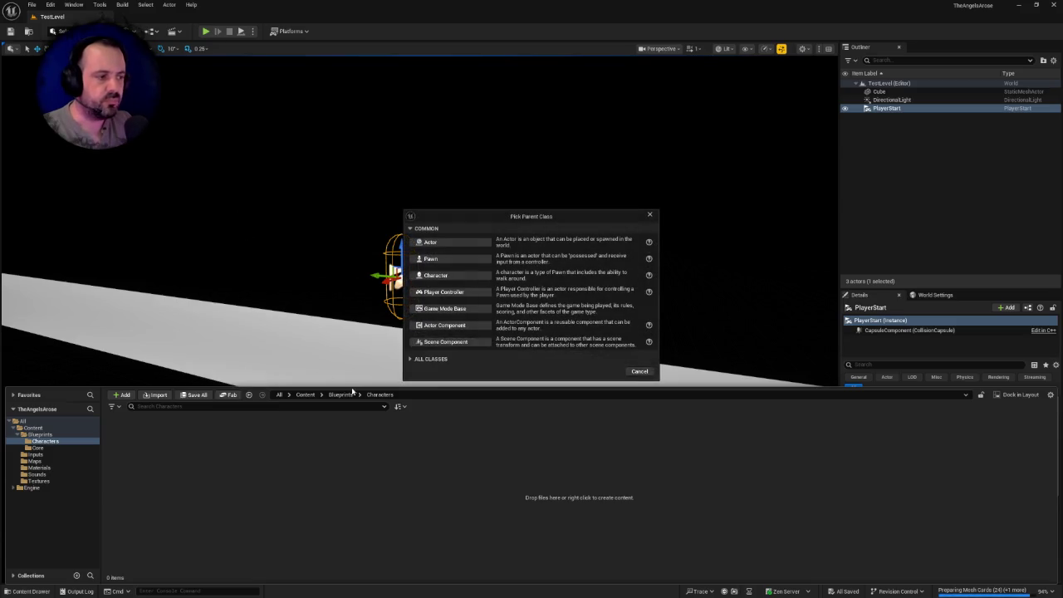
click(447, 292)
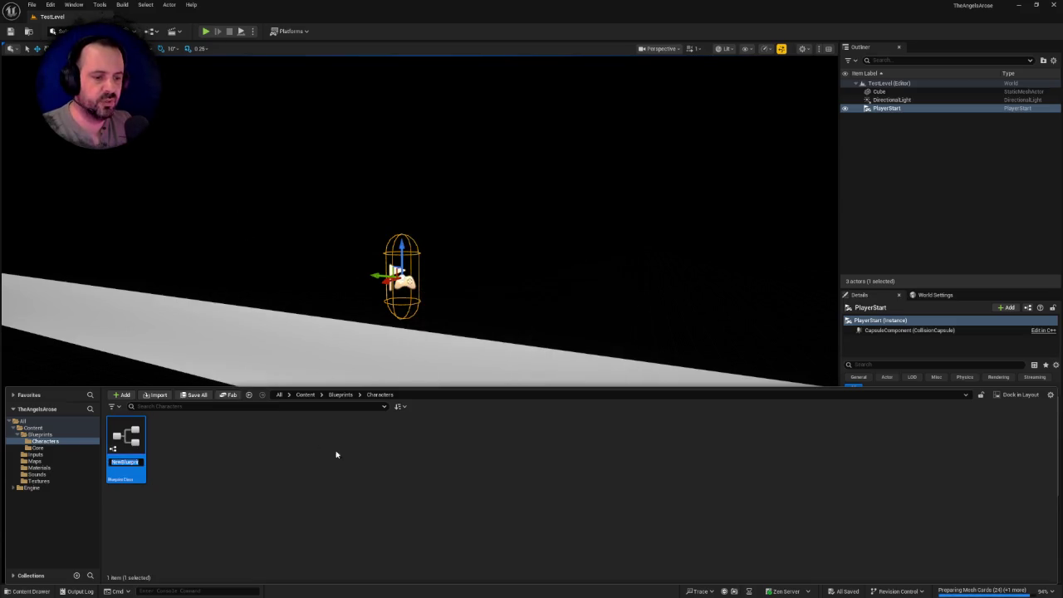
text(BP_Pla)
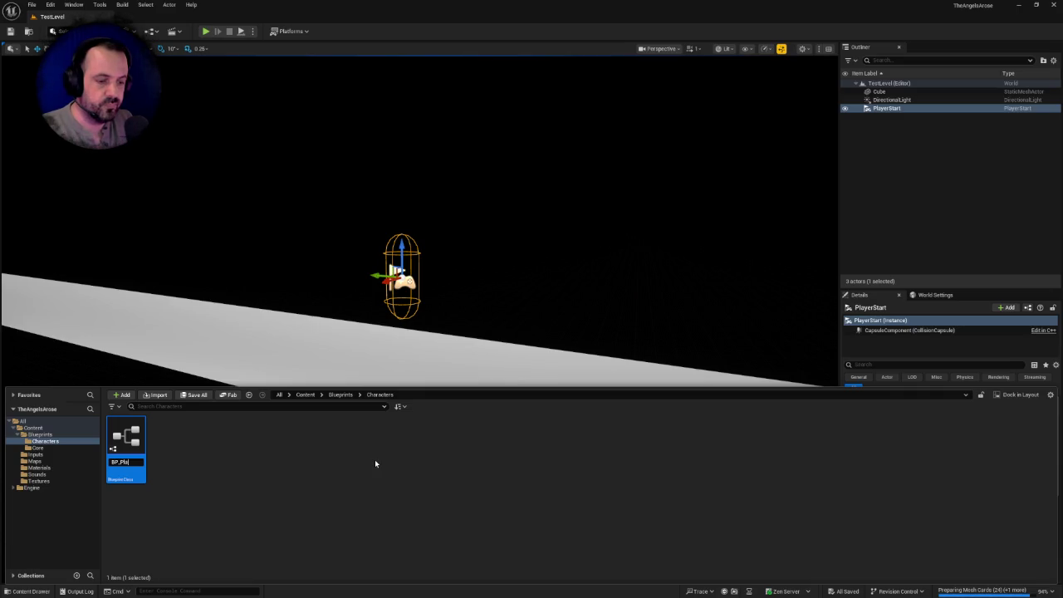
text(yerCon)
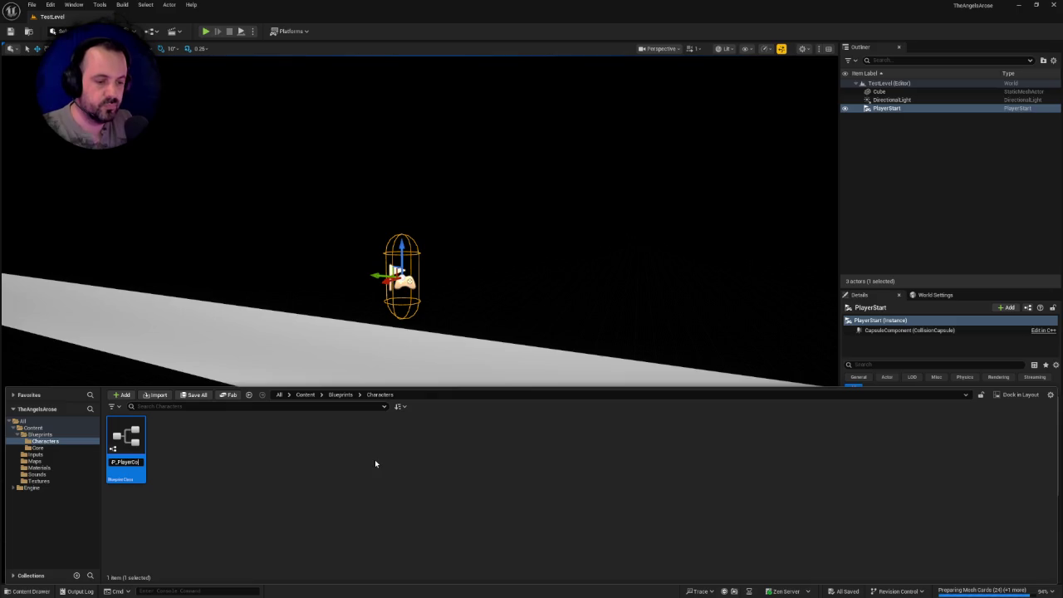
text(troller)
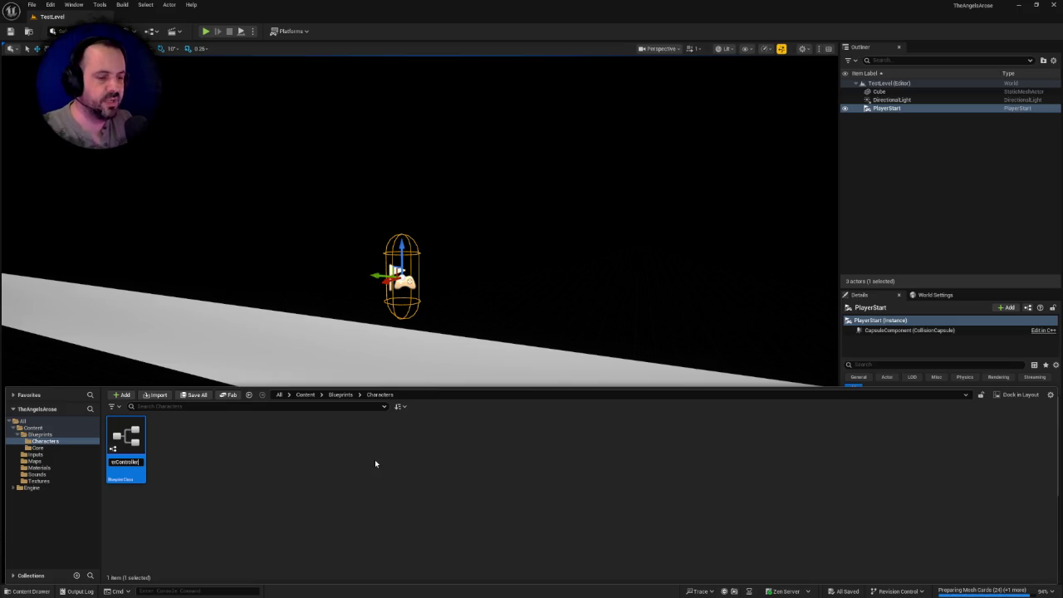
key(Return)
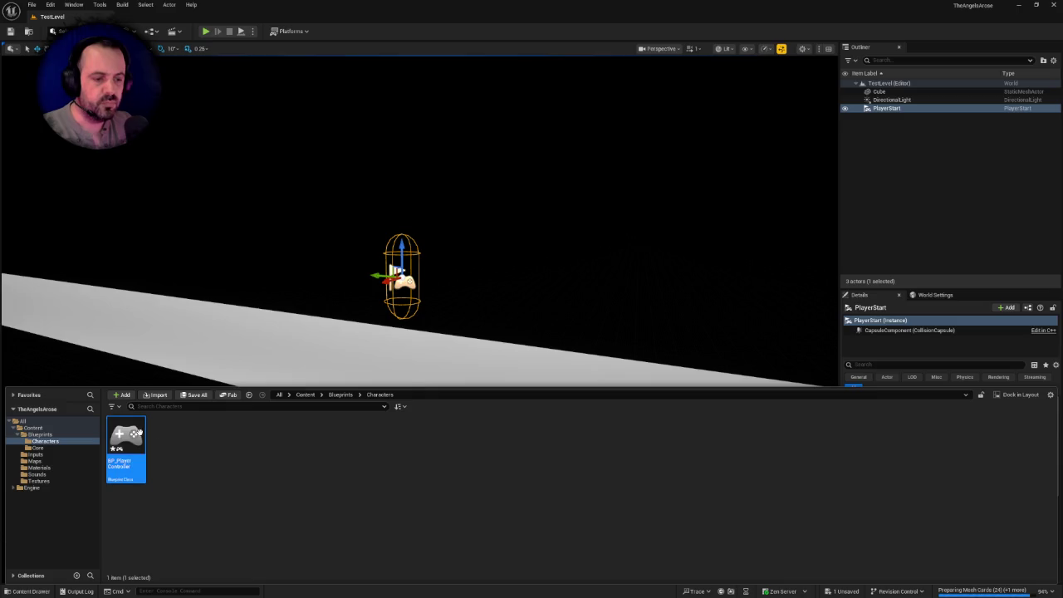
- Start another Blueprint Class in Characters, then cancel the parent class picker
right_click(204, 444)
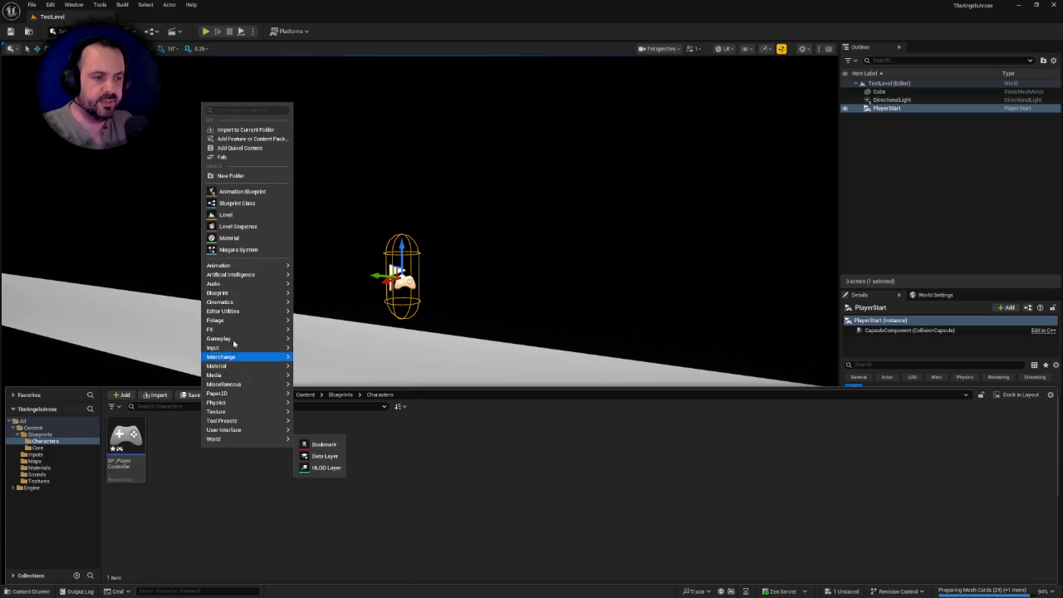
mouse_move(249, 292)
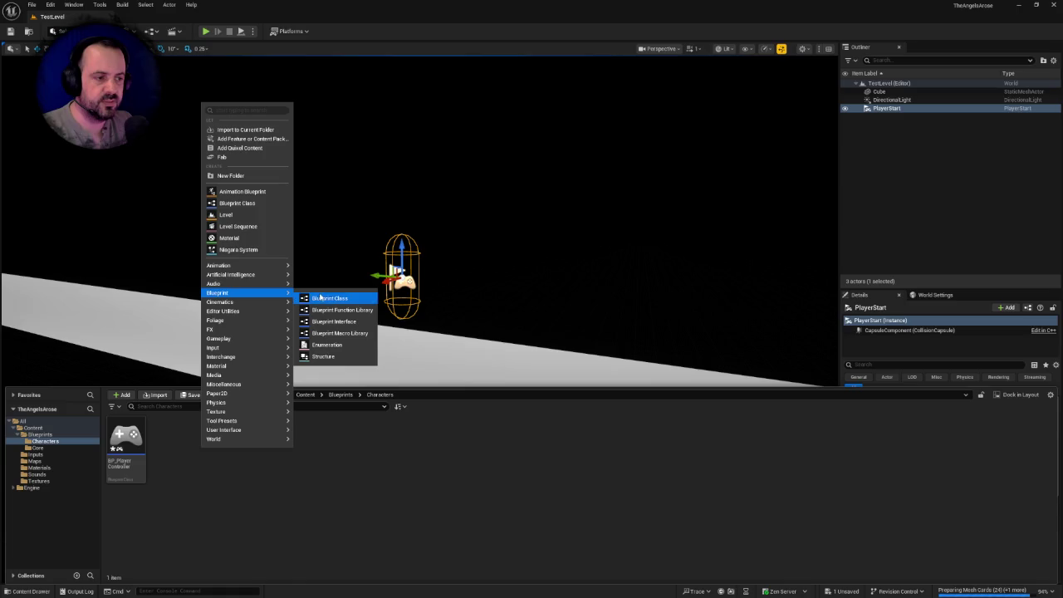
click(320, 297)
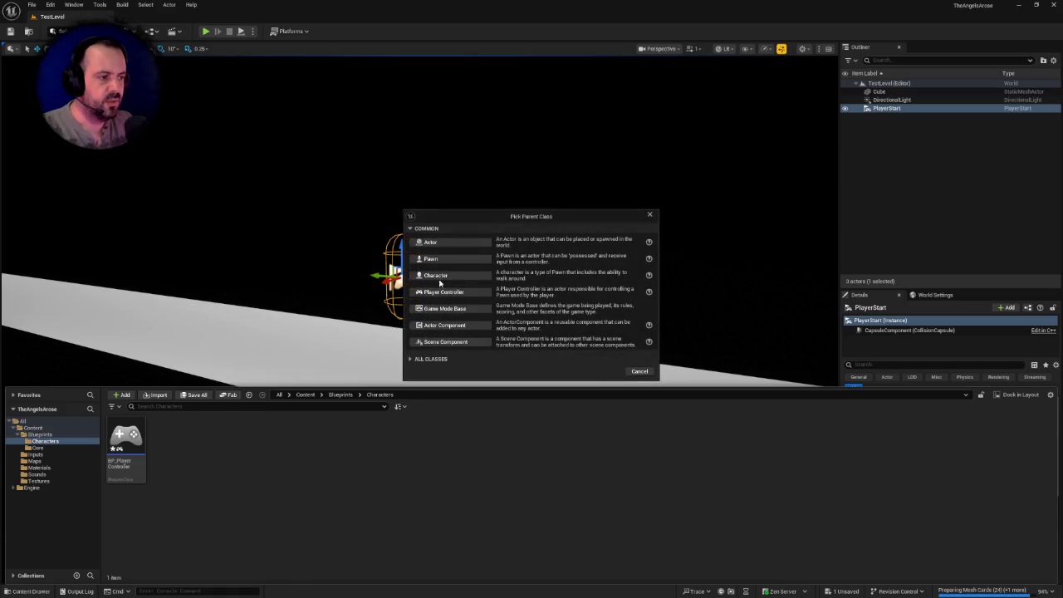
click(639, 371)
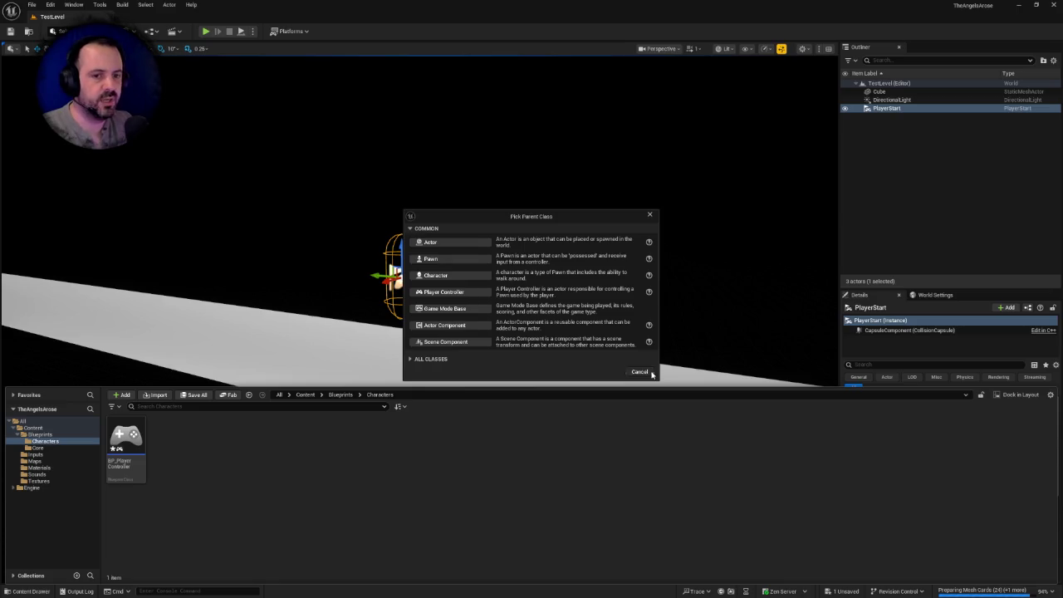
click(51, 5)
click(166, 159)
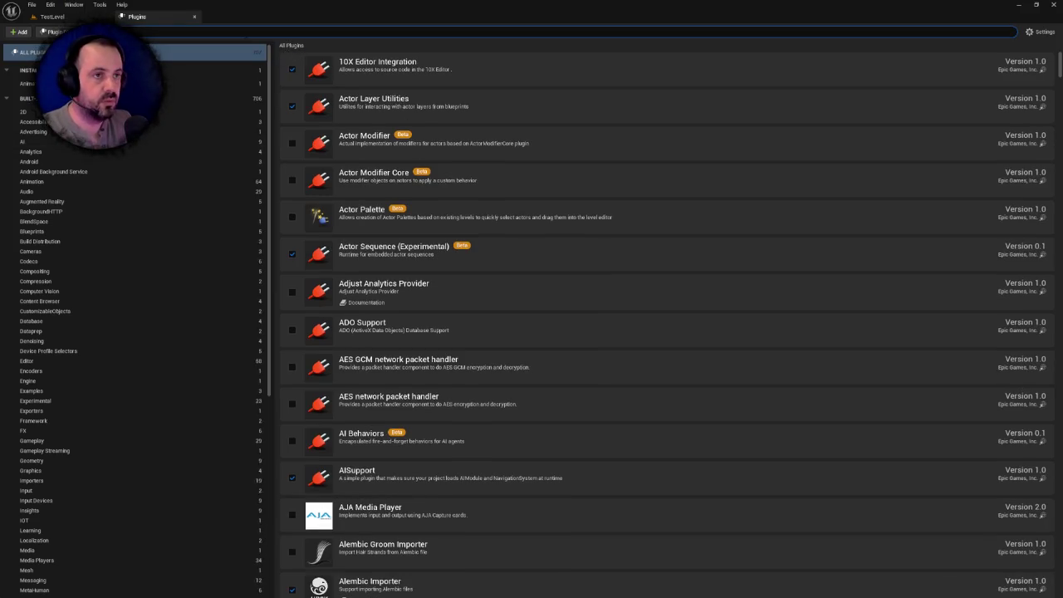
text(paper)
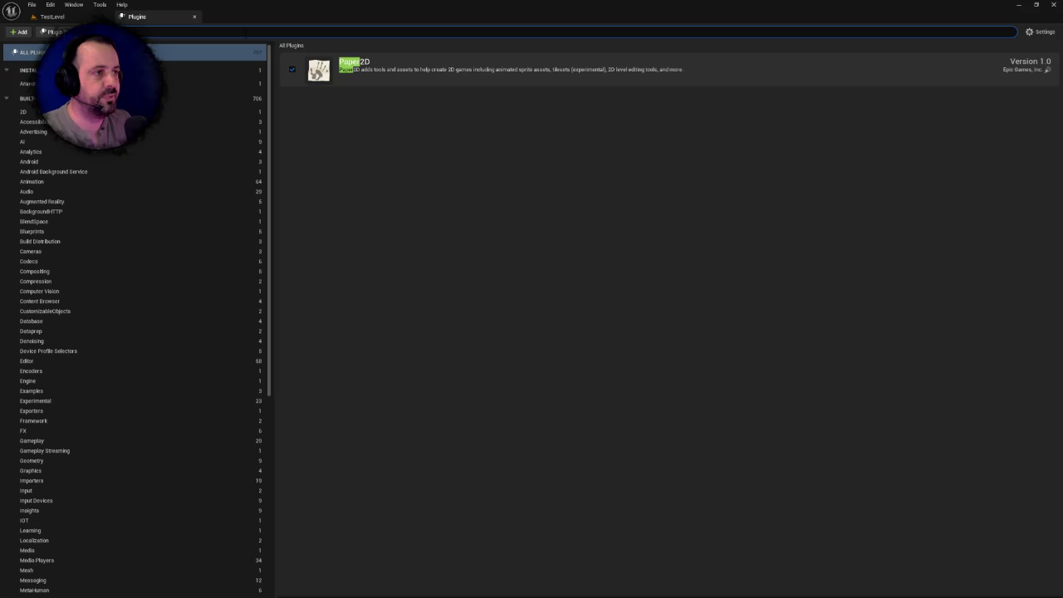
click(194, 18)
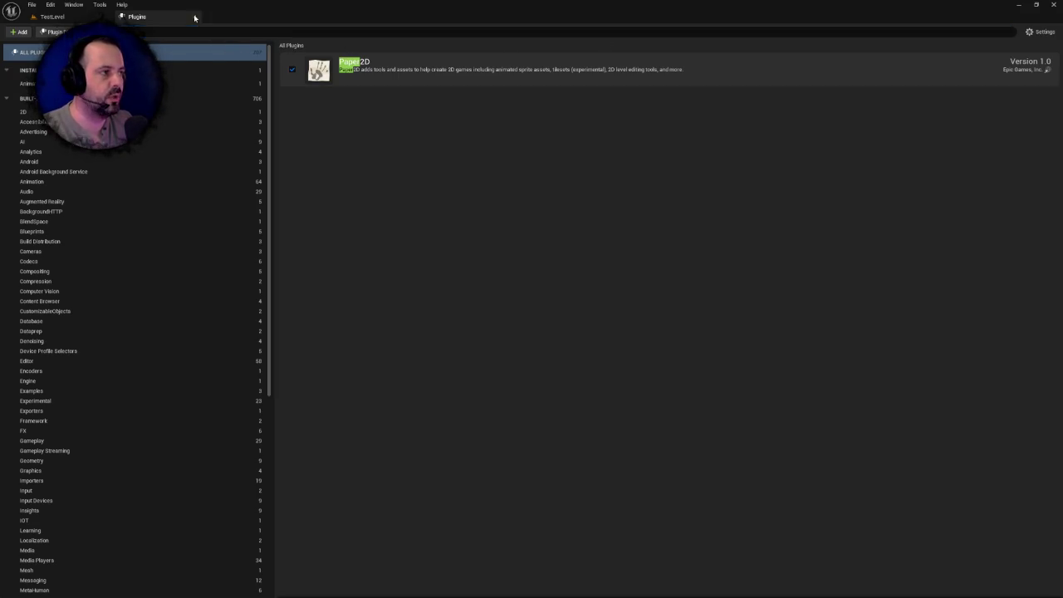
key(w)
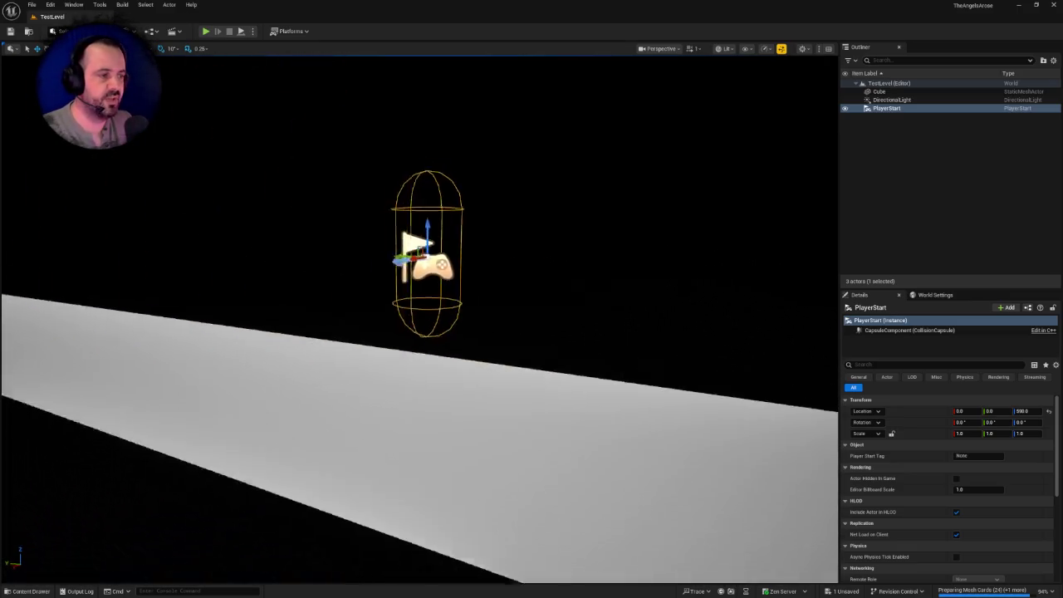
- Search All Classes for 'paper' and create a PaperCharacter Blueprint named BP_PlayerCharacter
key(ctrl+space)
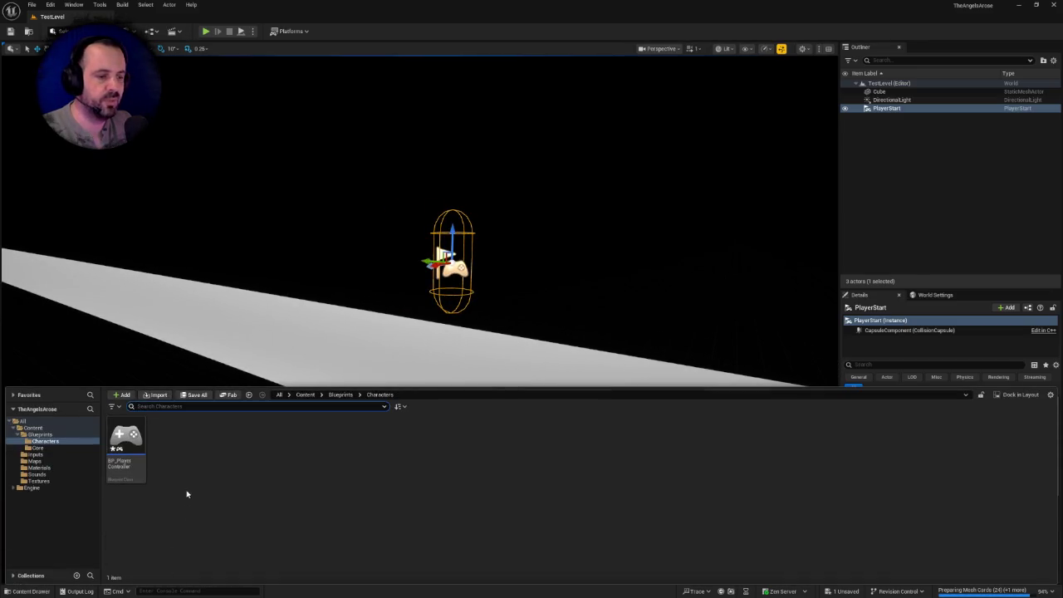
right_click(178, 470)
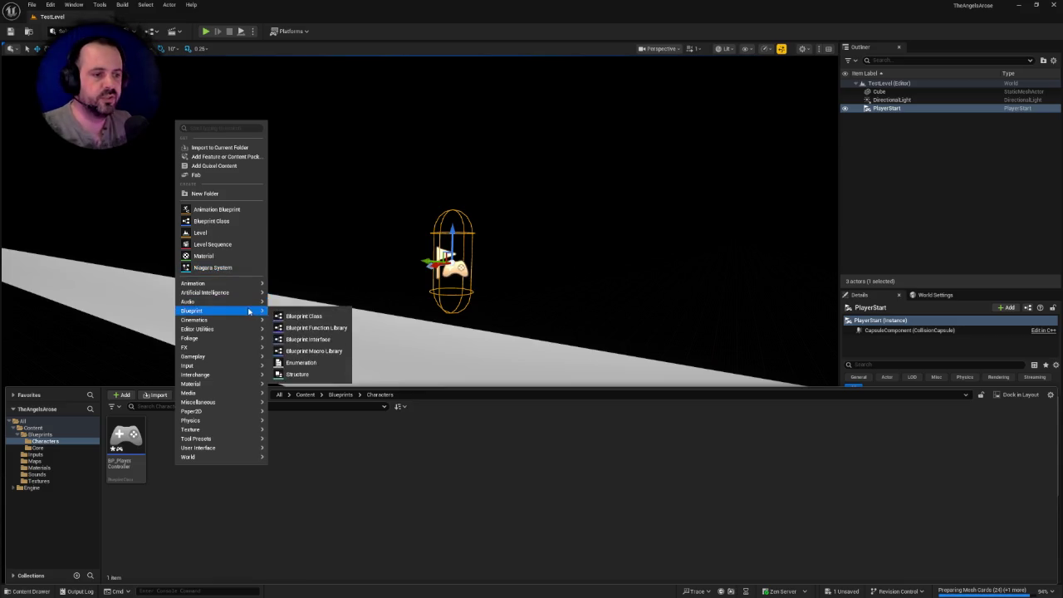
mouse_move(226, 314)
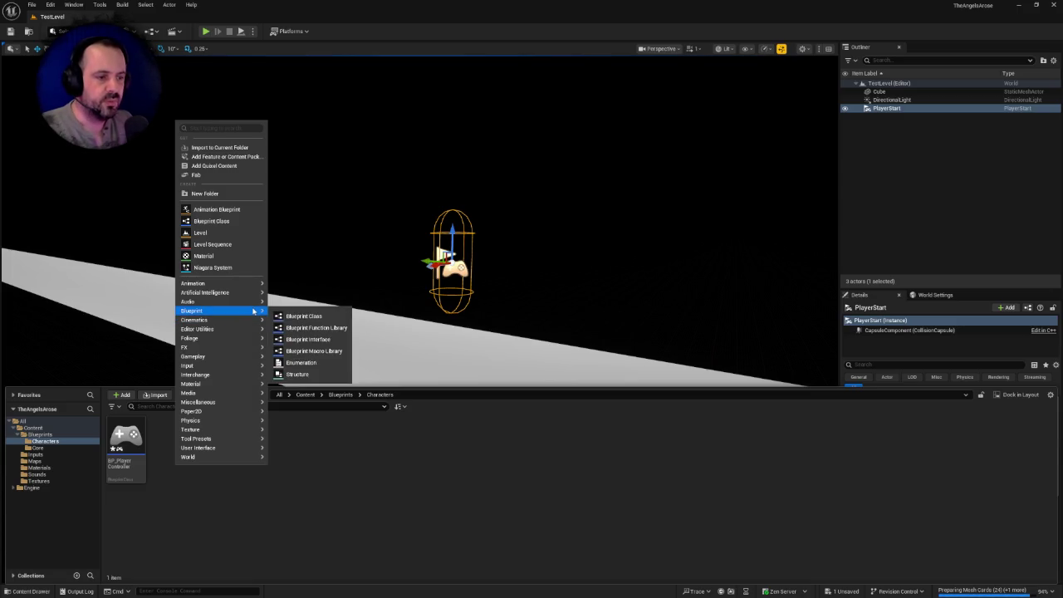
click(304, 316)
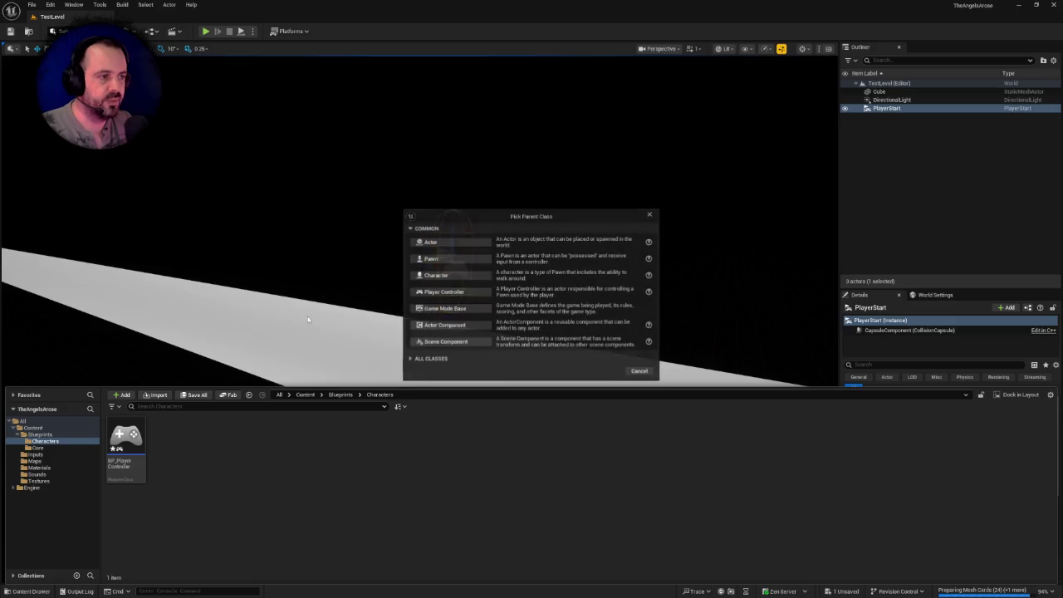
click(420, 360)
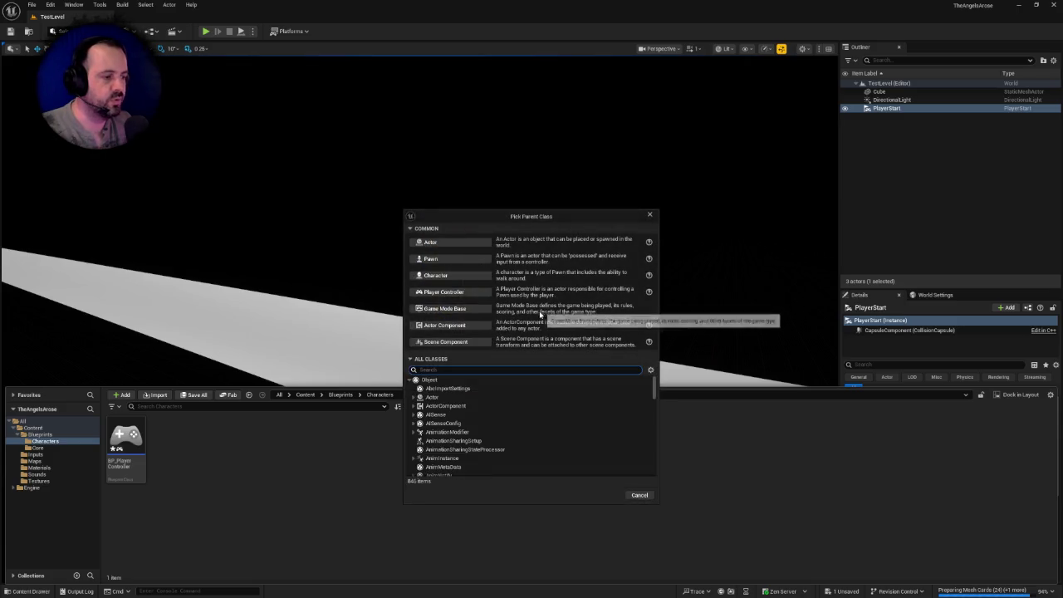
text(paper)
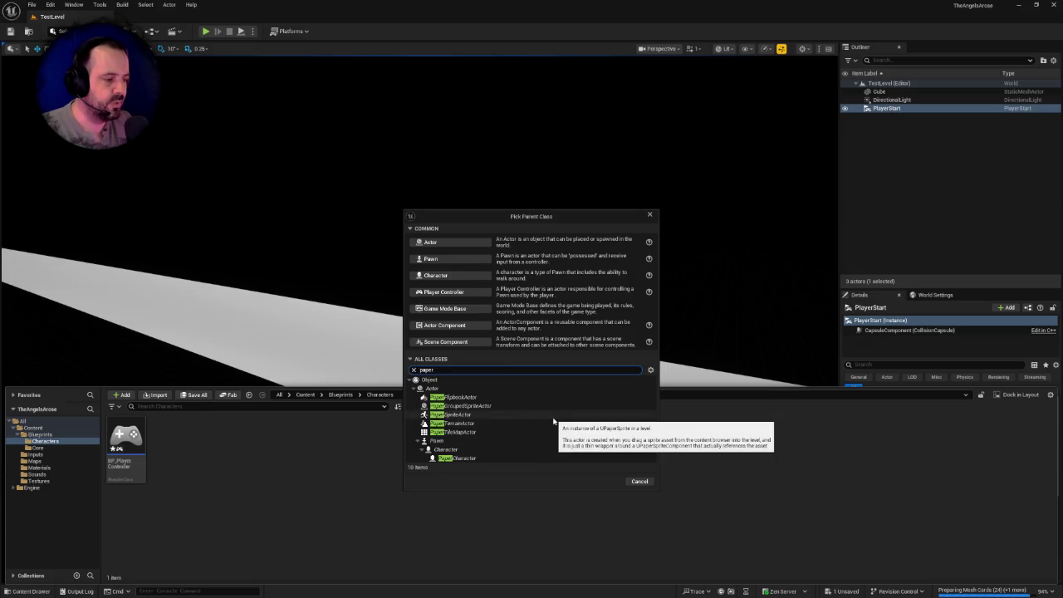
click(454, 460)
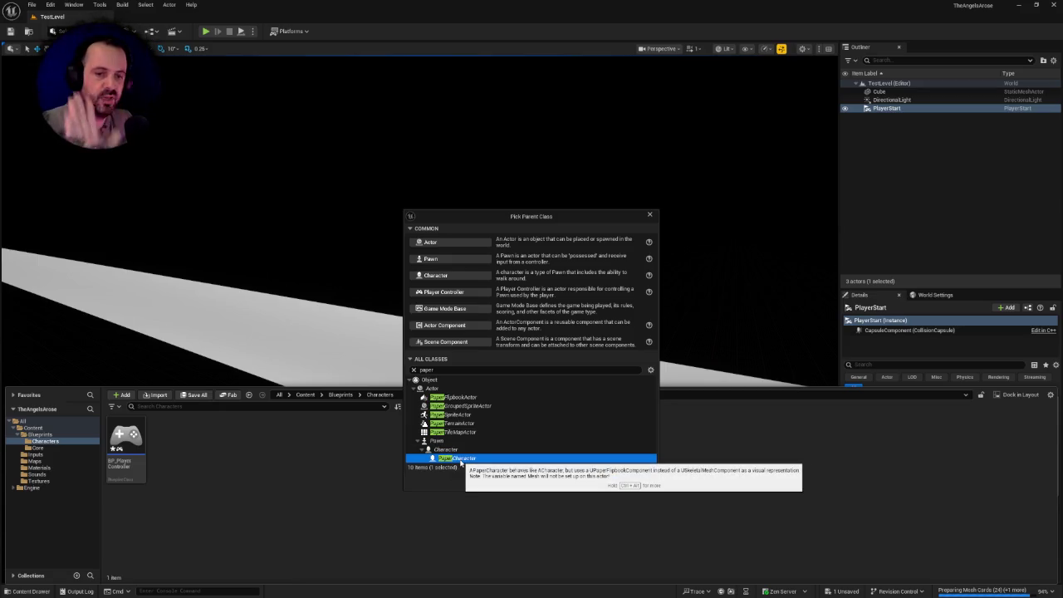
click(607, 482)
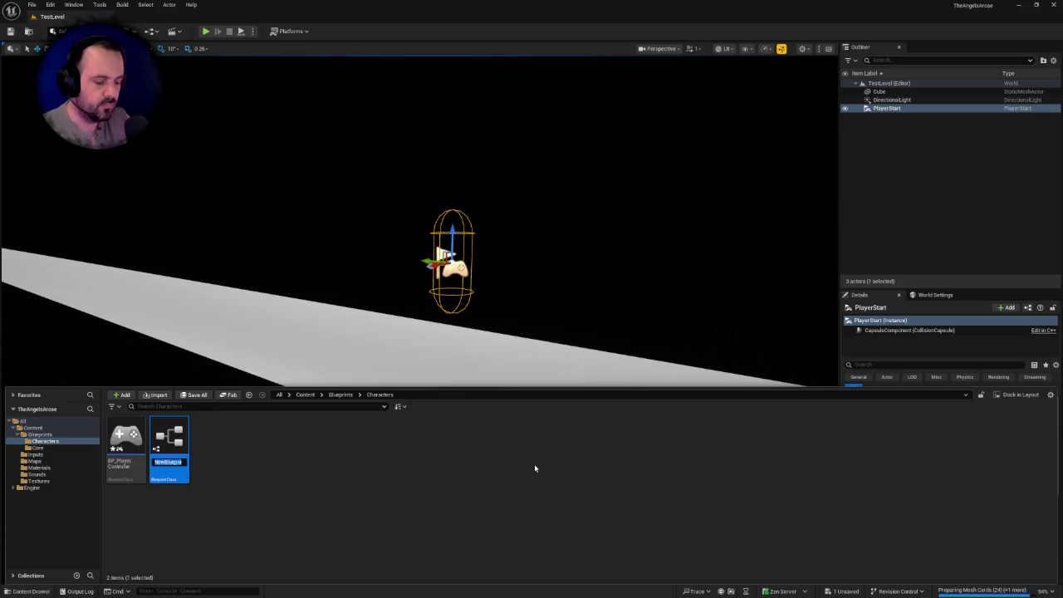
text(BP_)
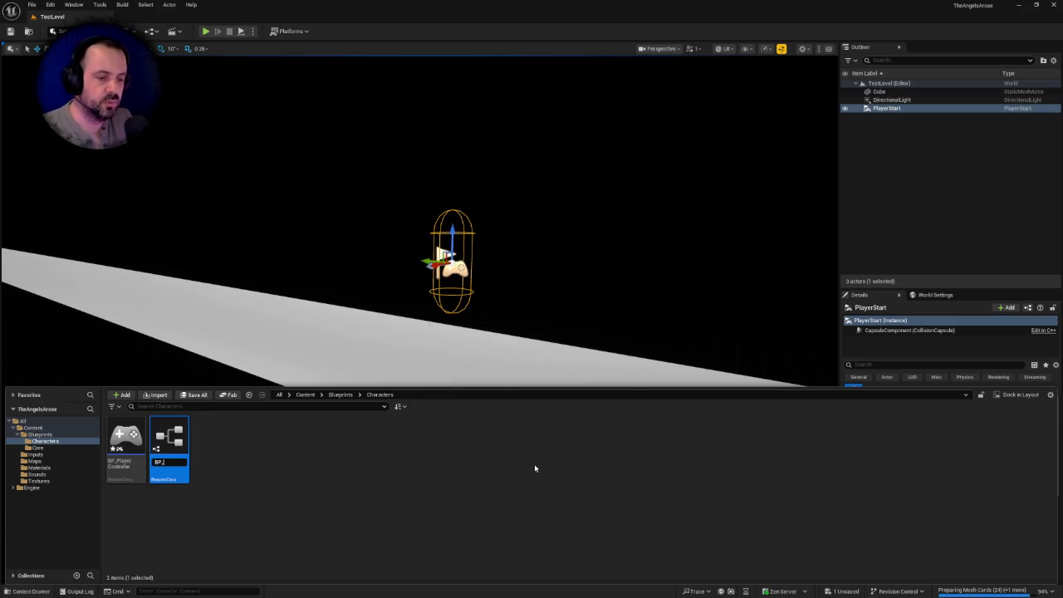
text(PlayerCh)
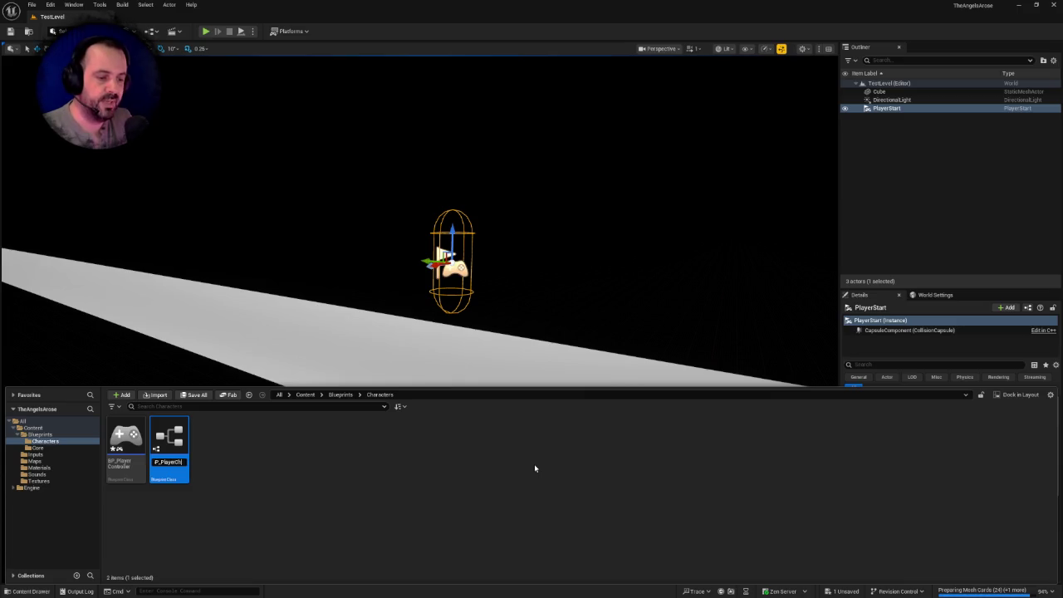
text(aracter)
key(Return)
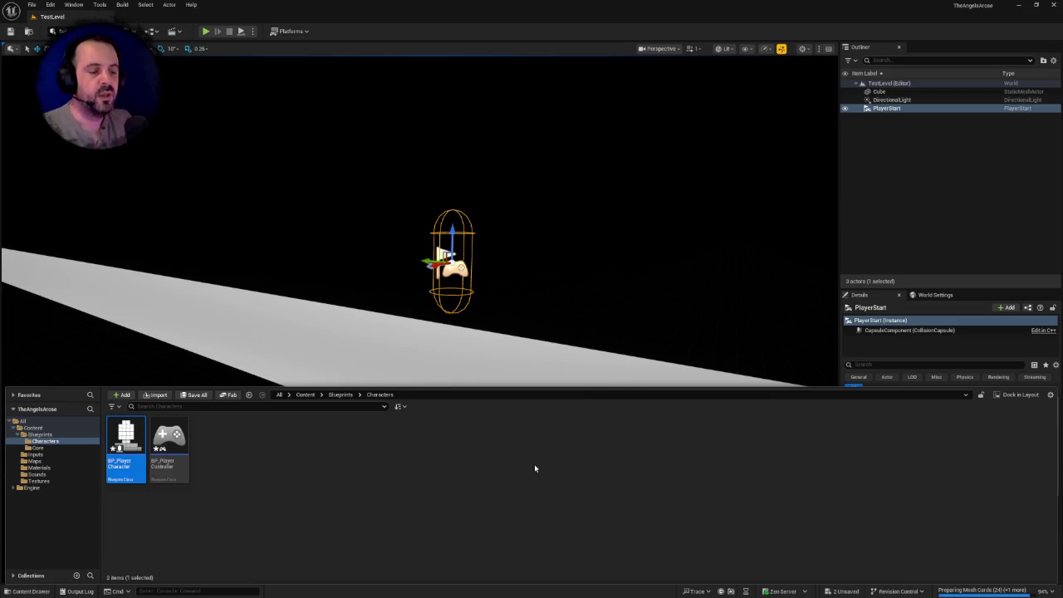
mouse_move(124, 445)
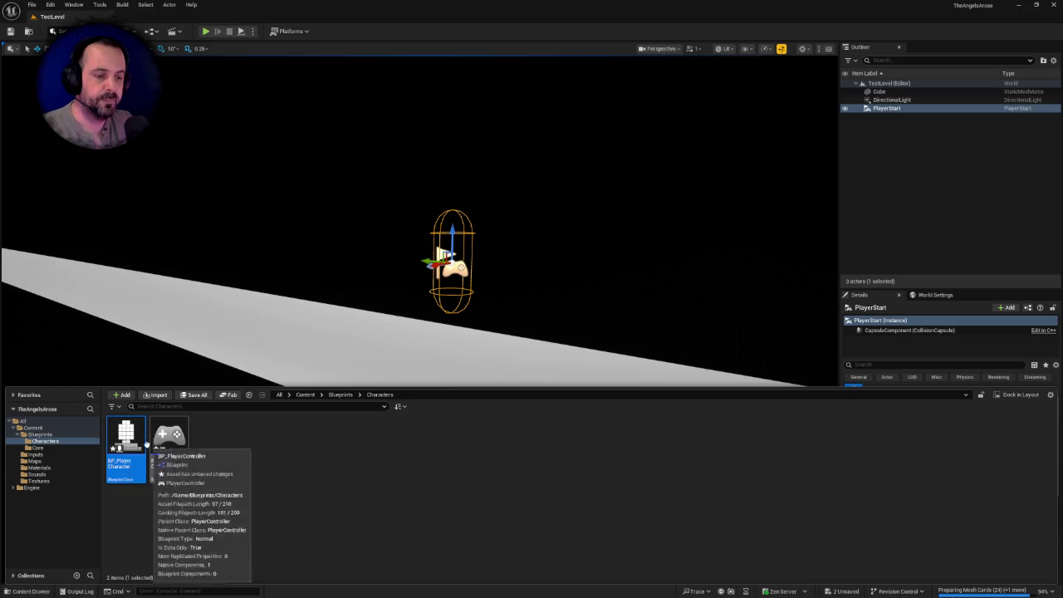
- In Maps & Modes, set GameMode BP_TAAGameMode, pawn BP_PlayerCharacter, controller BP_PlayerController
mouse_move(170, 438)
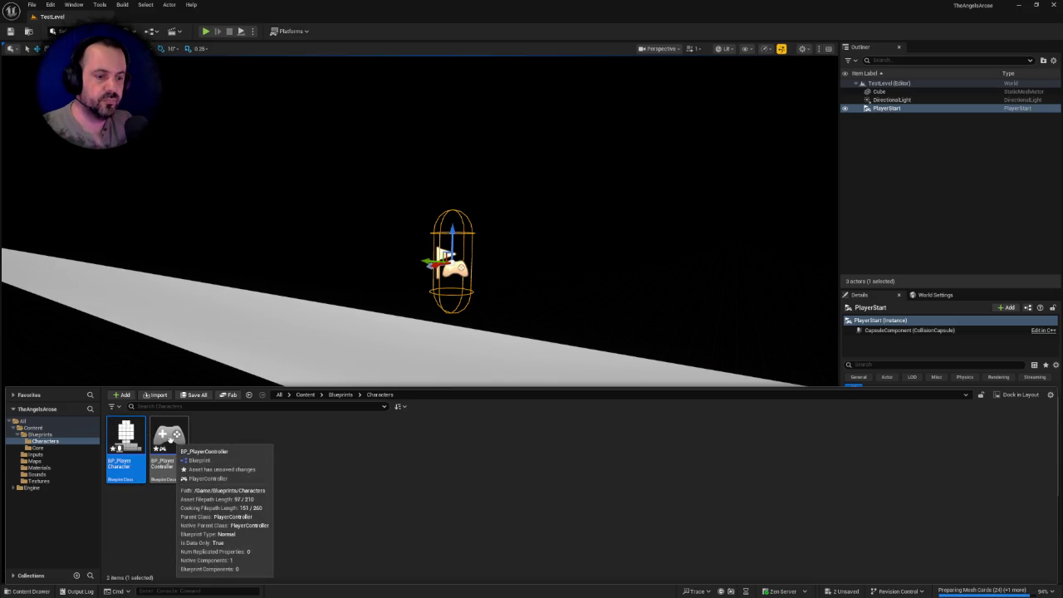
drag(333, 207, 249, 208)
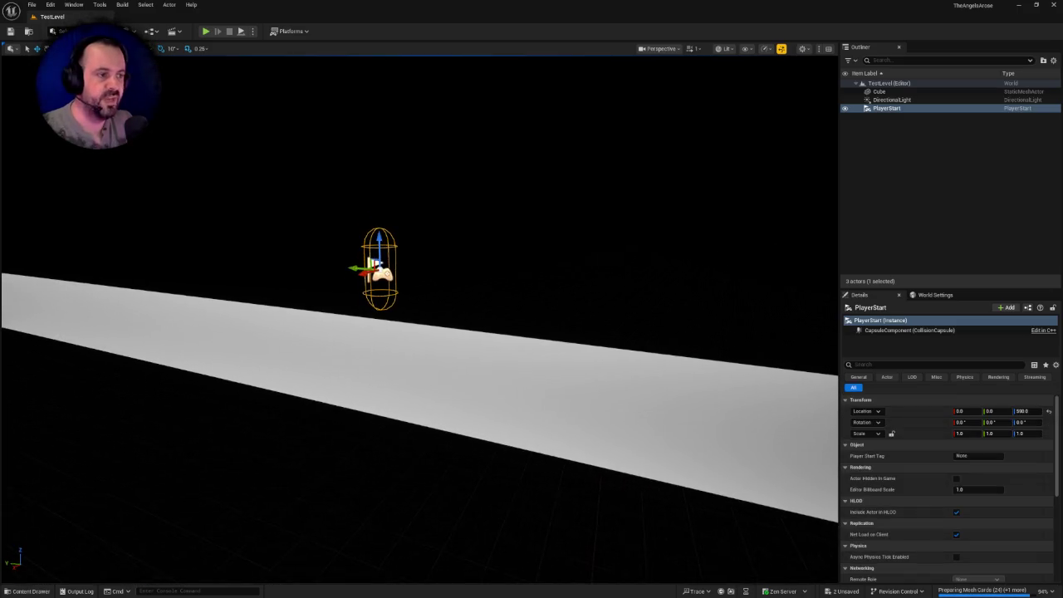
click(50, 4)
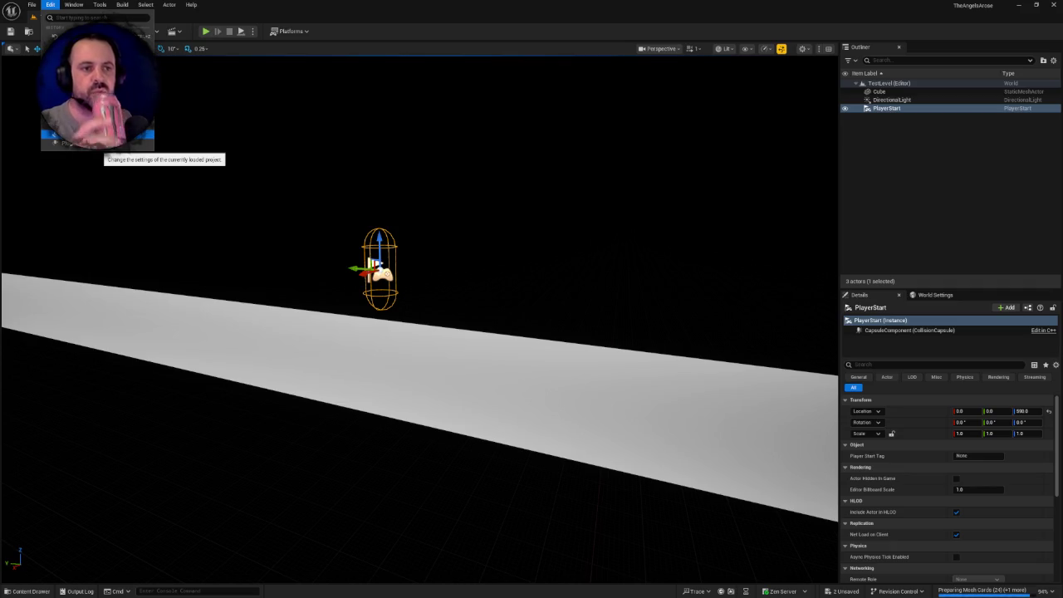
click(95, 142)
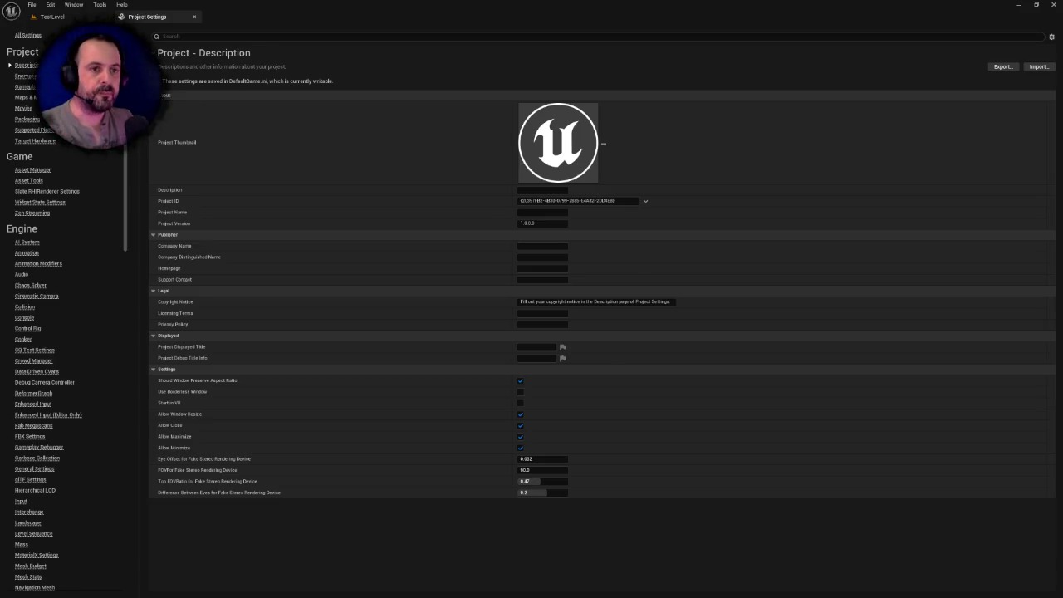
click(25, 97)
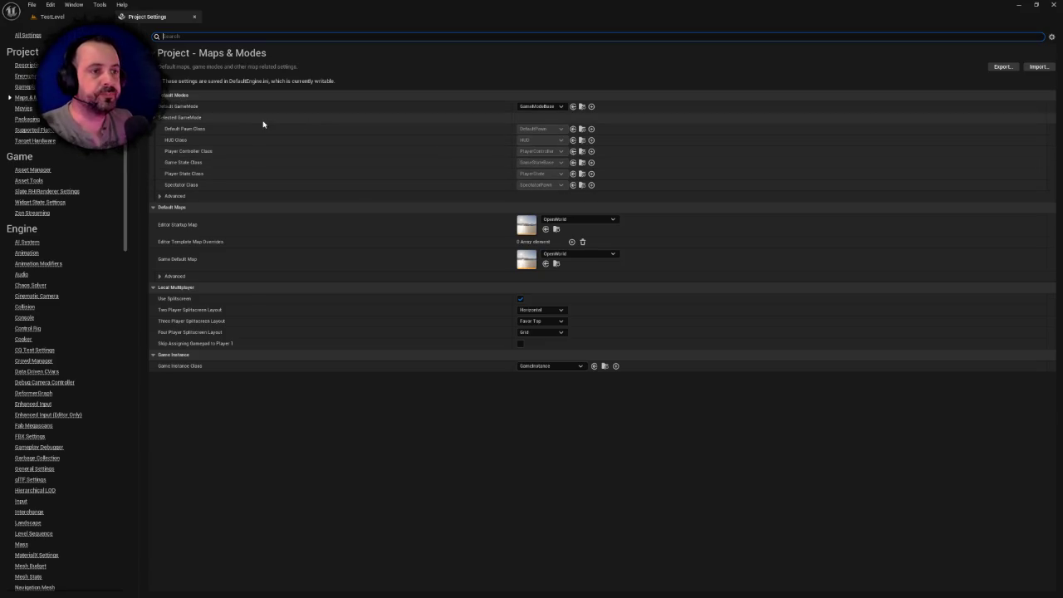
click(540, 107)
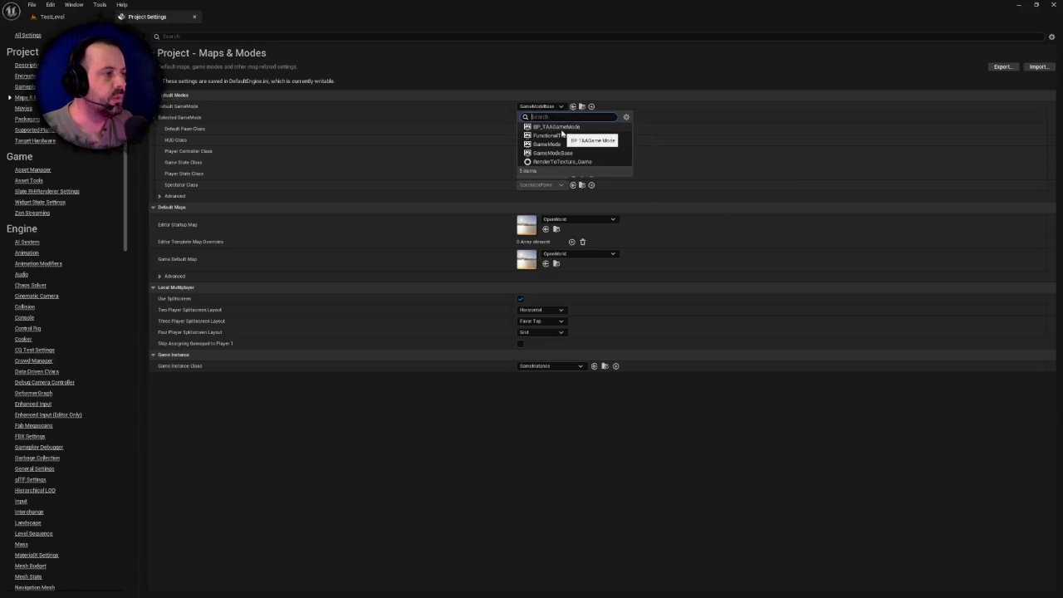
click(560, 127)
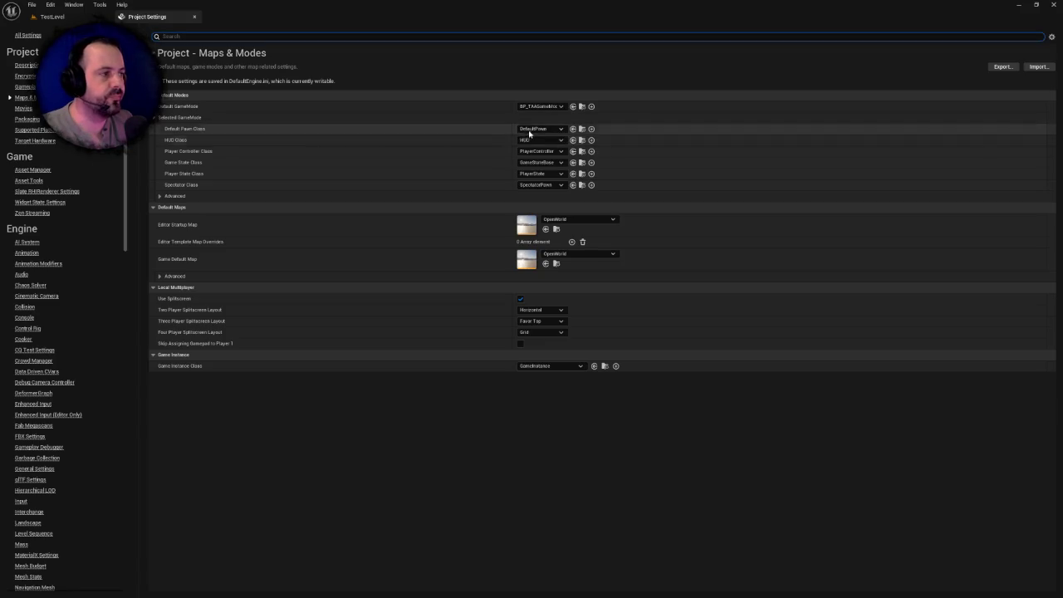
click(538, 129)
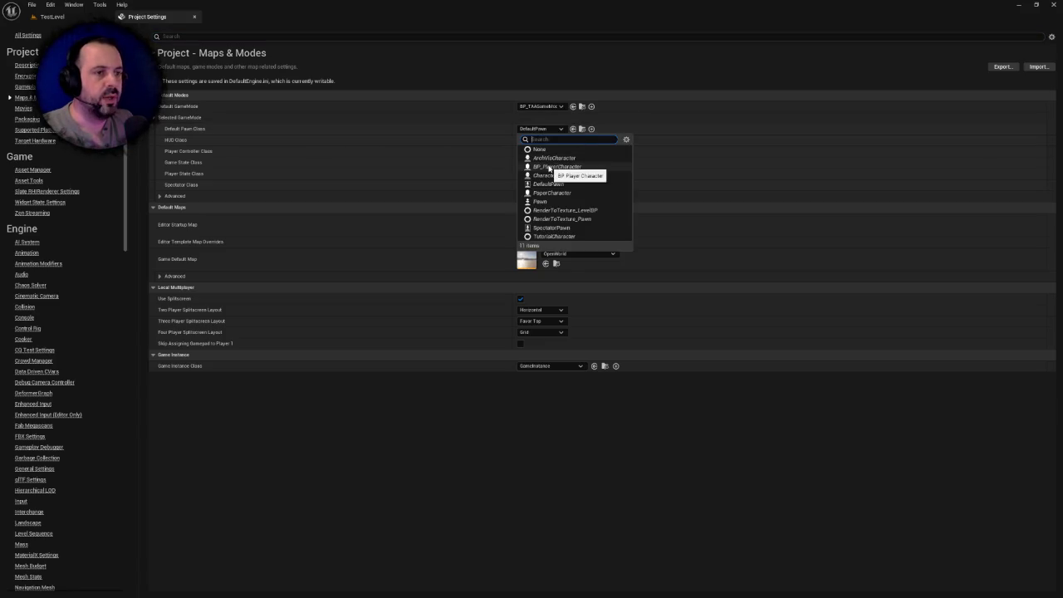
click(557, 167)
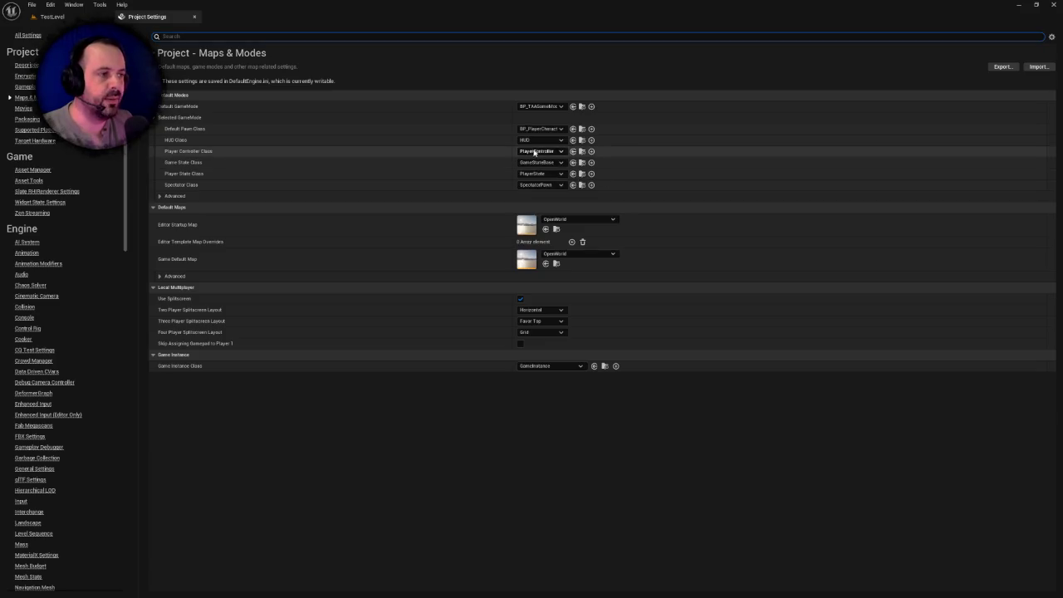
click(547, 152)
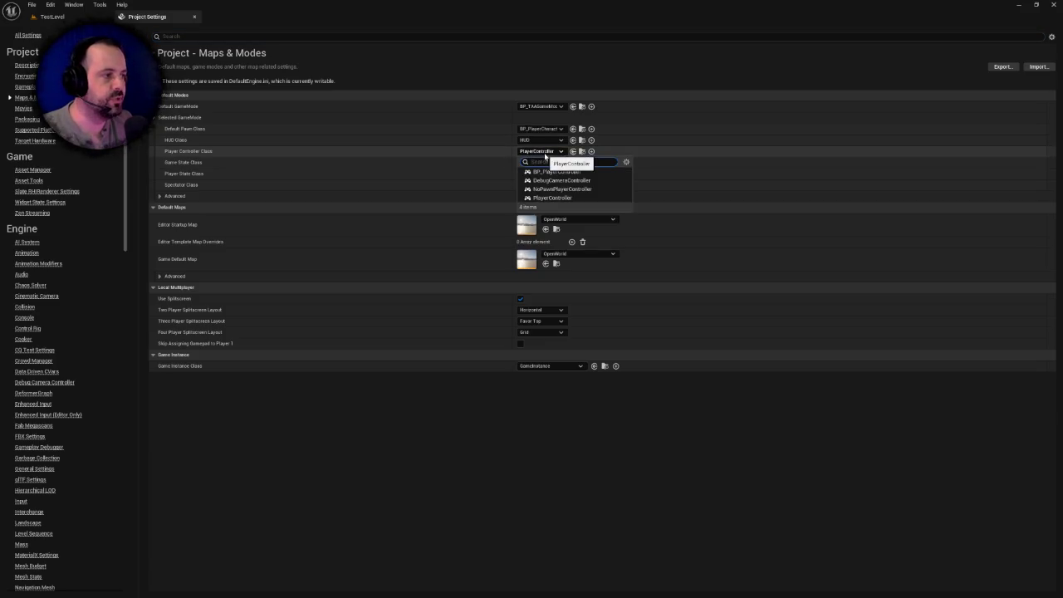
click(554, 171)
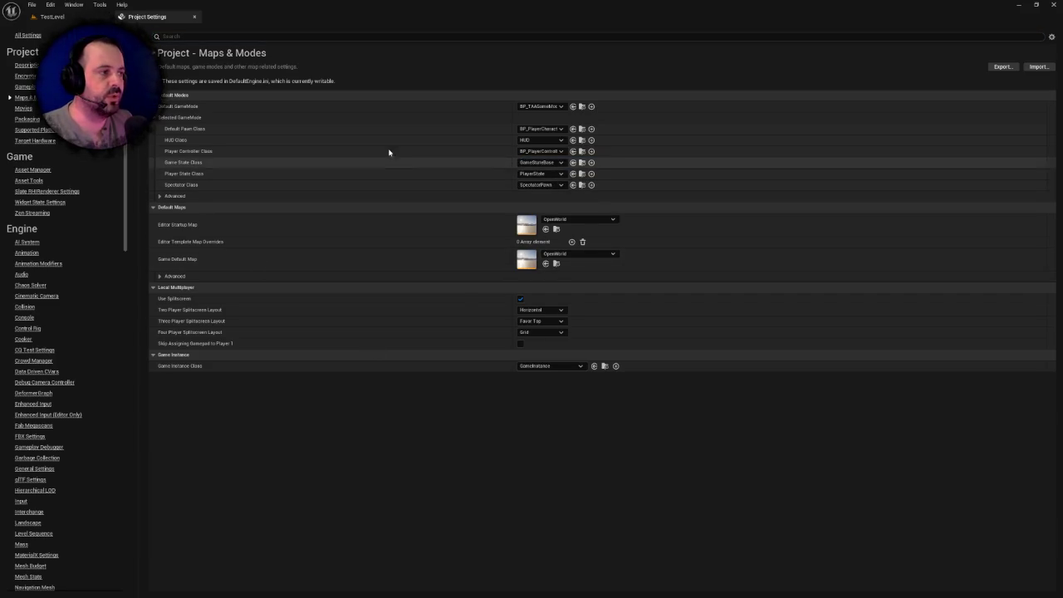
click(48, 16)
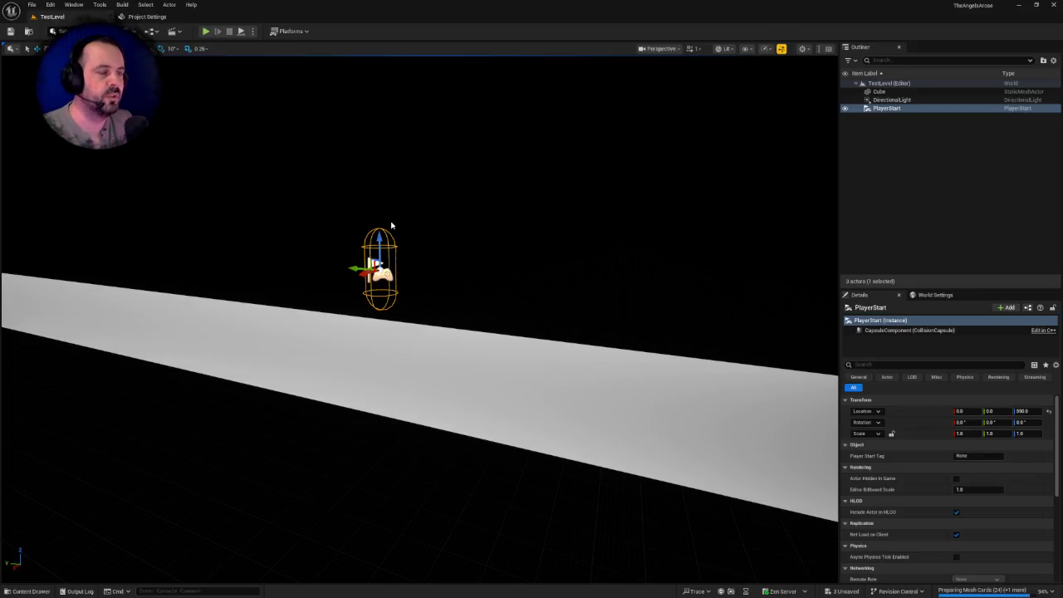
- Select the BP_PlayerController and BP_PlayerCharacter assets in the content drawer
key(ctrl+space)
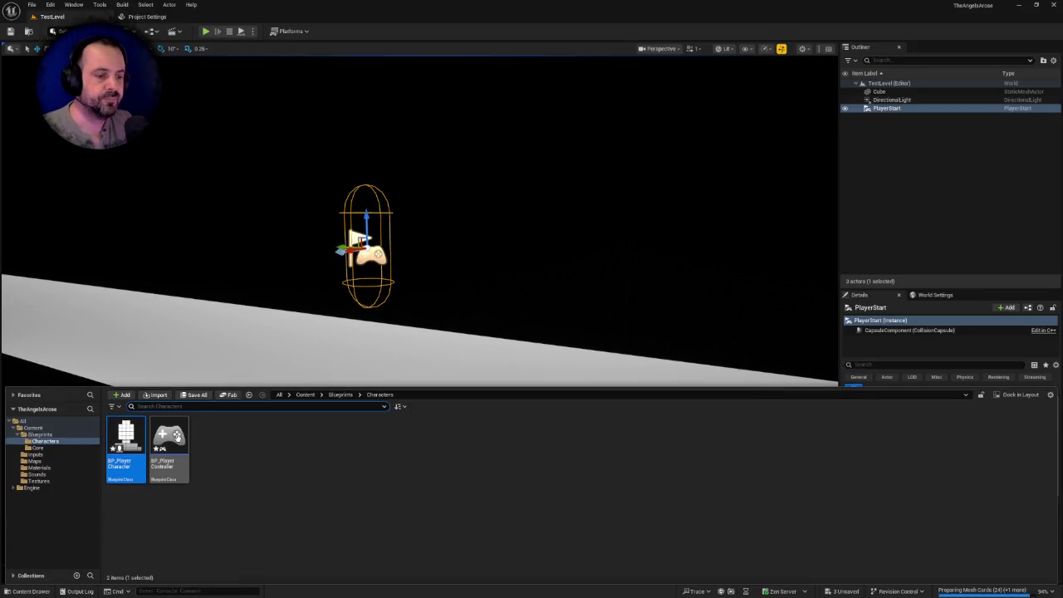
click(184, 442)
key(Left)
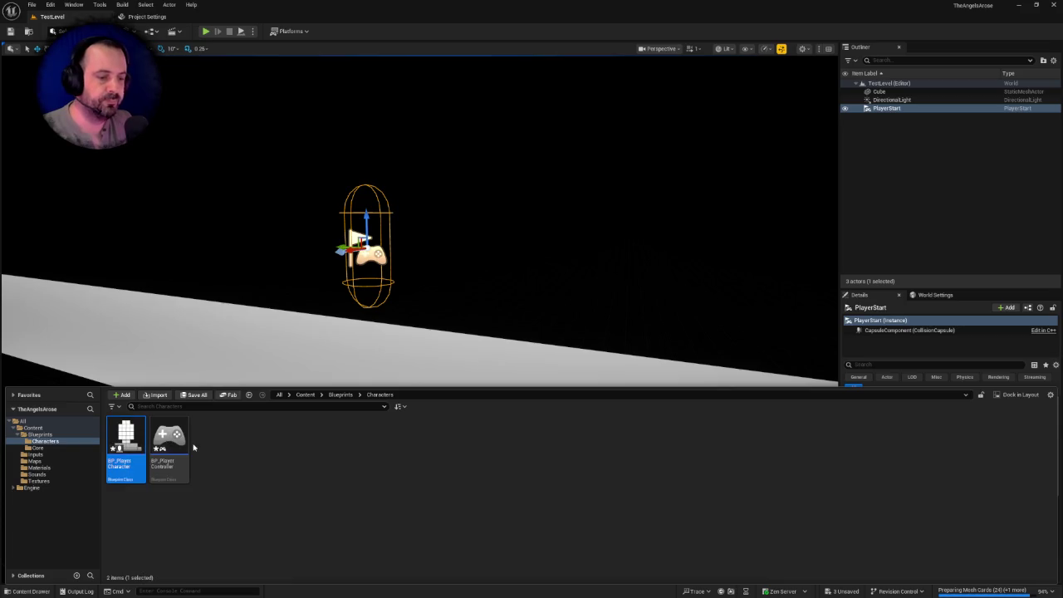
click(179, 434)
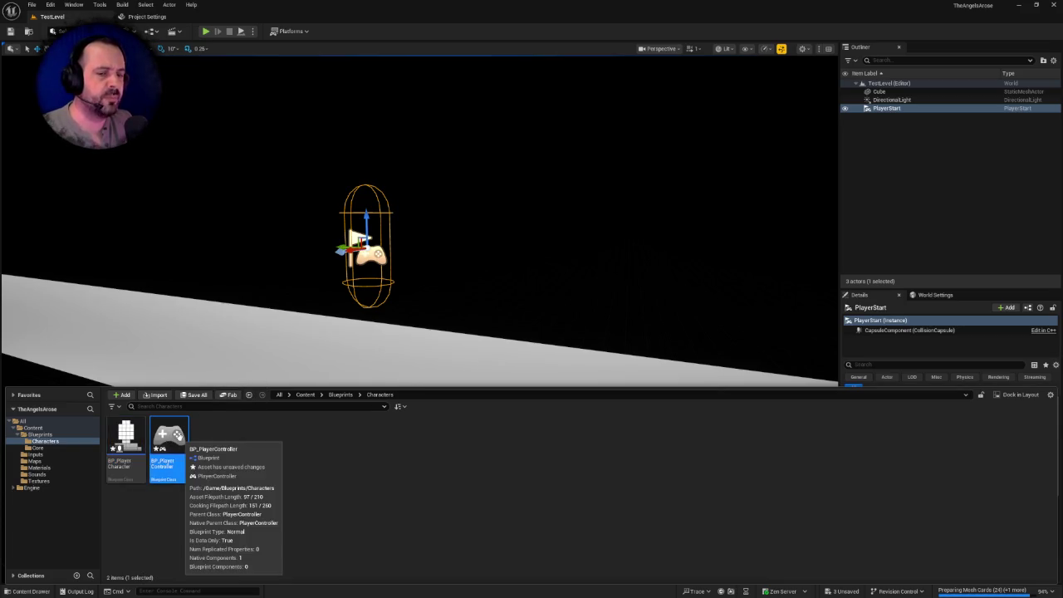
click(254, 440)
click(161, 436)
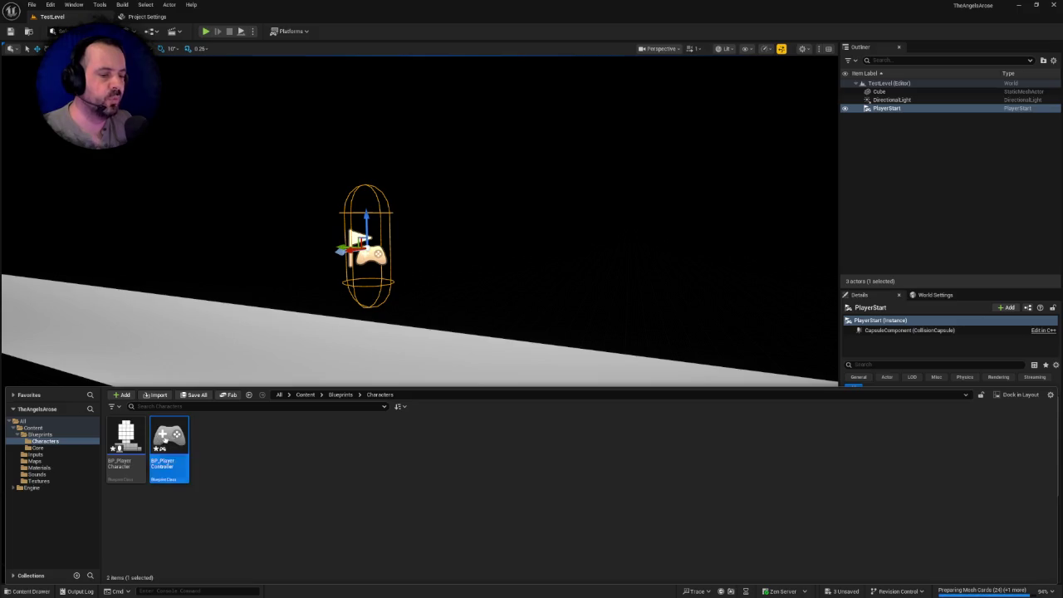
click(129, 437)
click(170, 440)
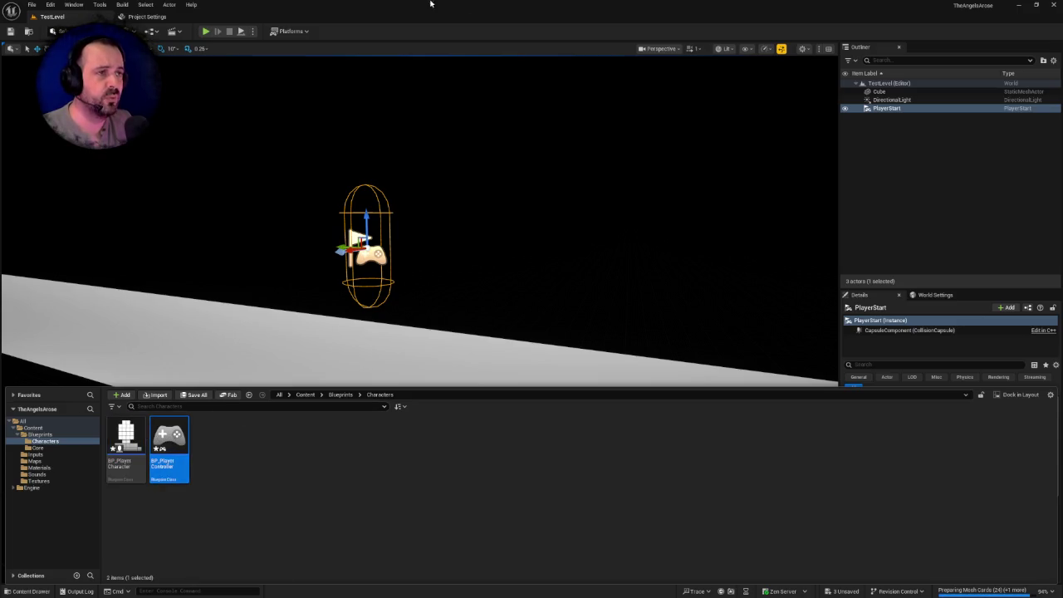
- Close Project Settings, then open BP_PlayerCharacter's Blueprint editor and close it again
right_click(268, 262)
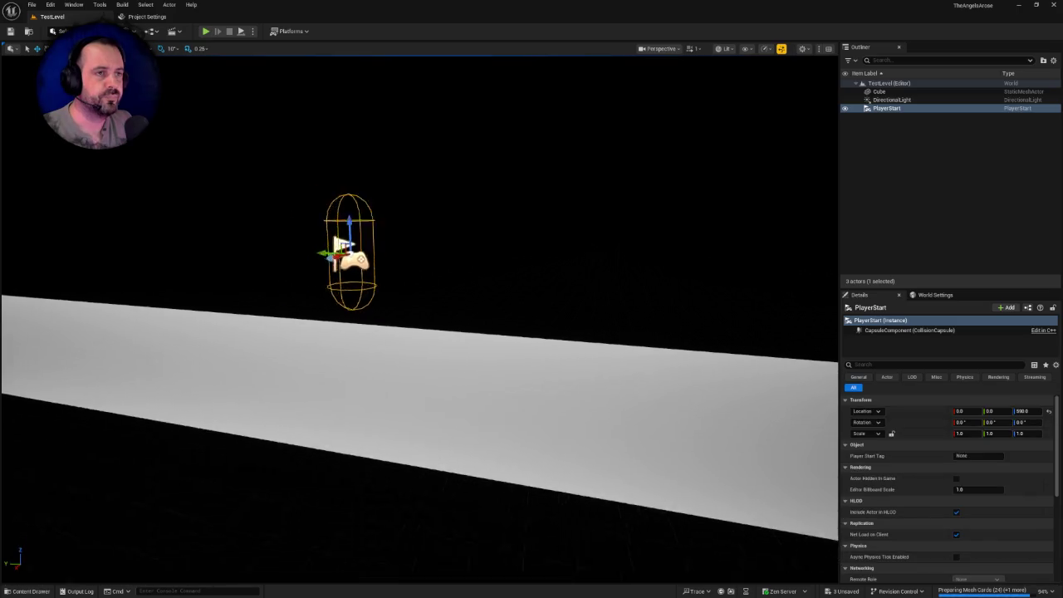
click(194, 16)
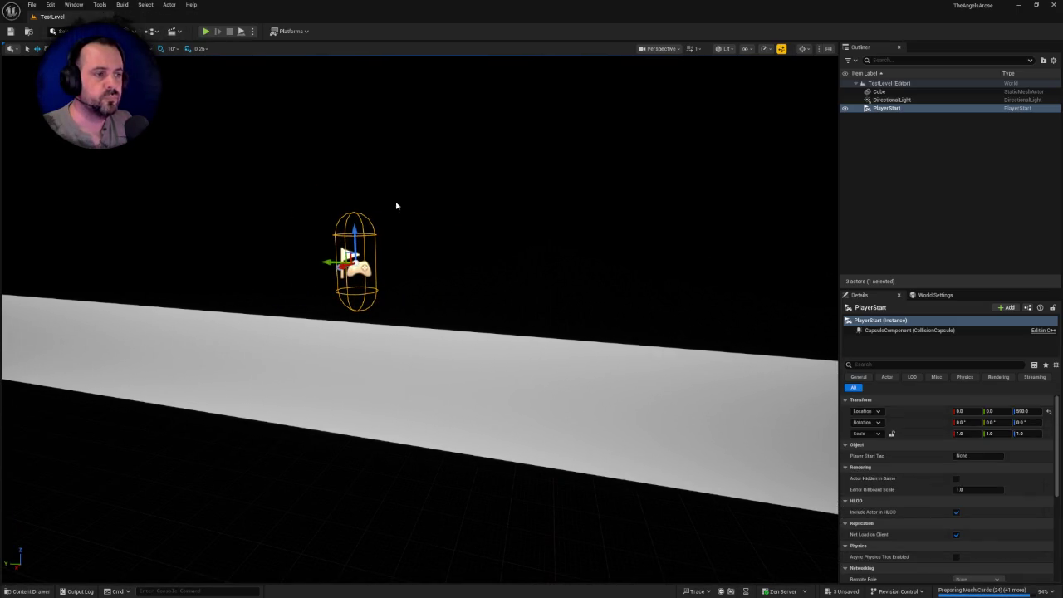
right_click(397, 207)
key(ctrl+space)
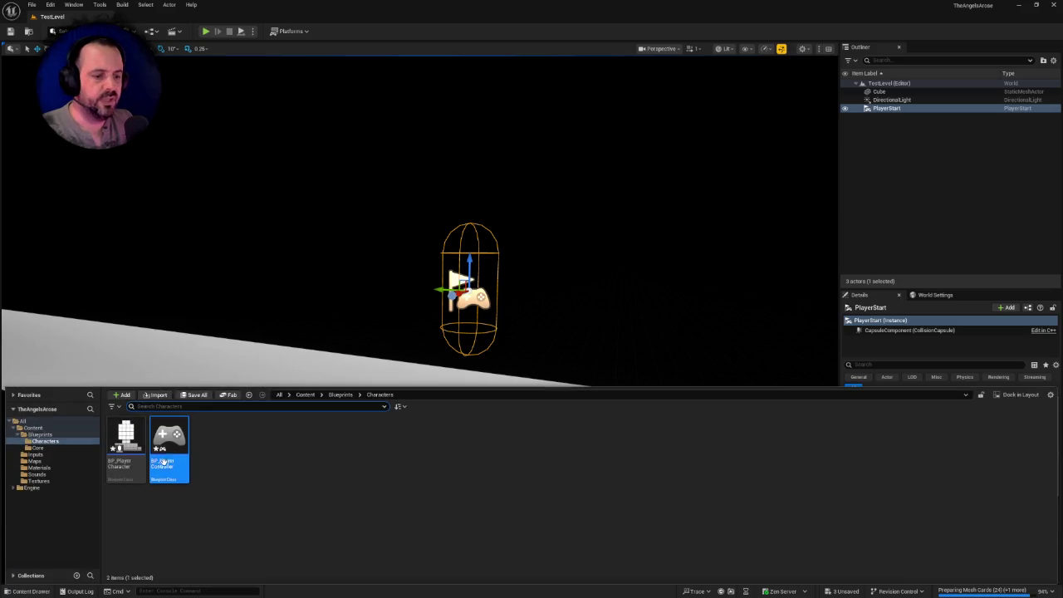
double_click(123, 446)
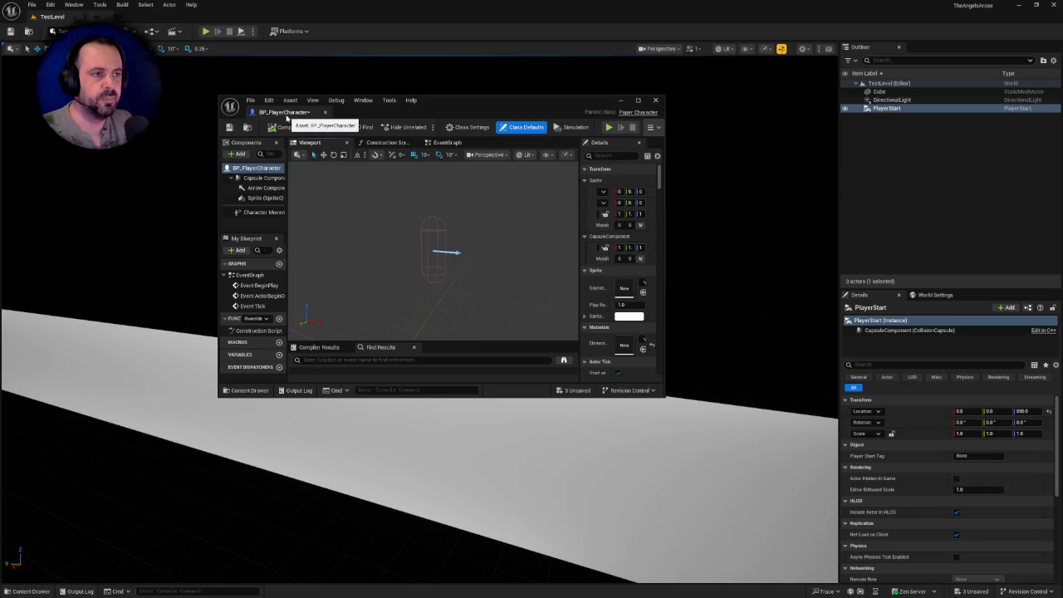
click(657, 100)
- Set Editor Preferences' Asset Editor Open Location to Main Window and close the preferences
click(53, 5)
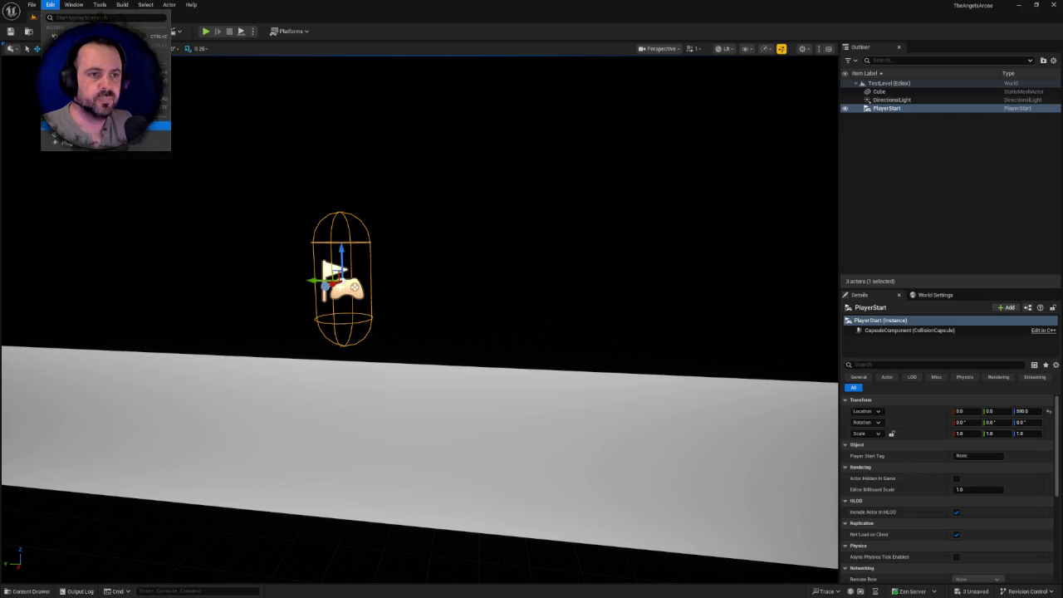
key(Escape)
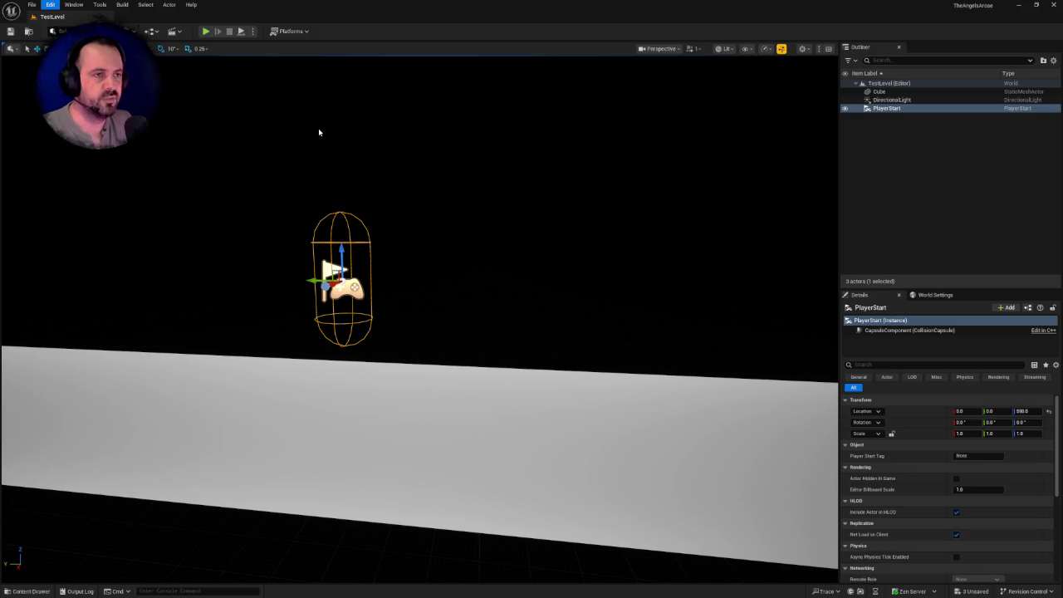
click(318, 132)
text(asset)
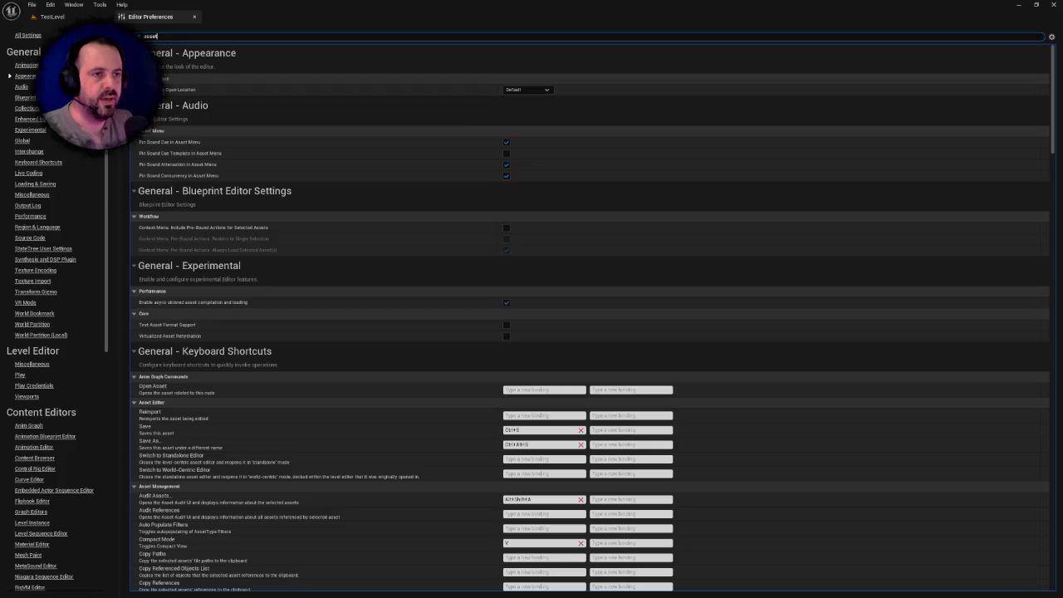
mouse_move(174, 93)
click(527, 90)
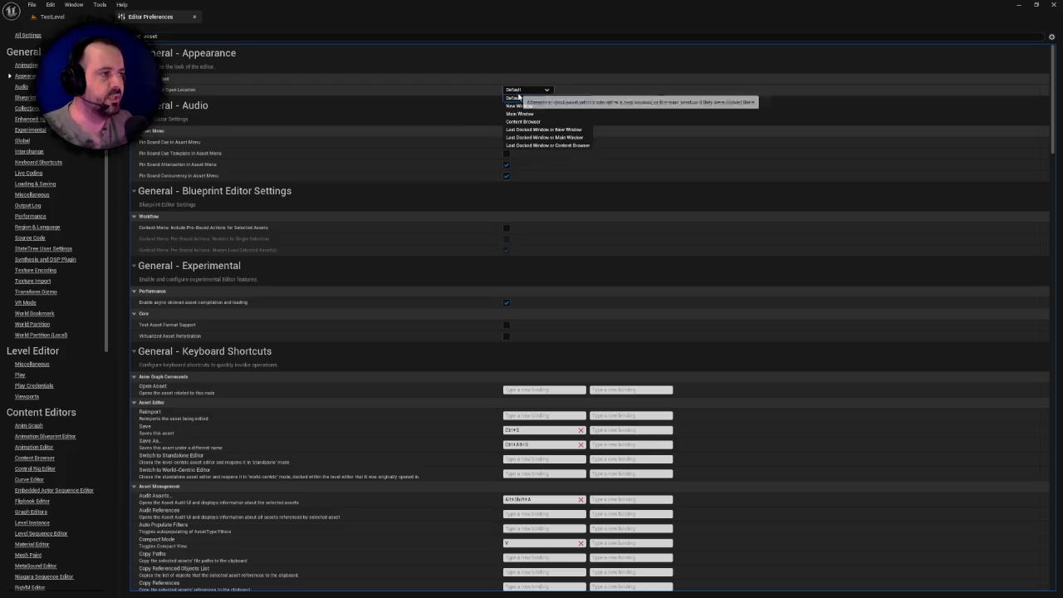
click(524, 117)
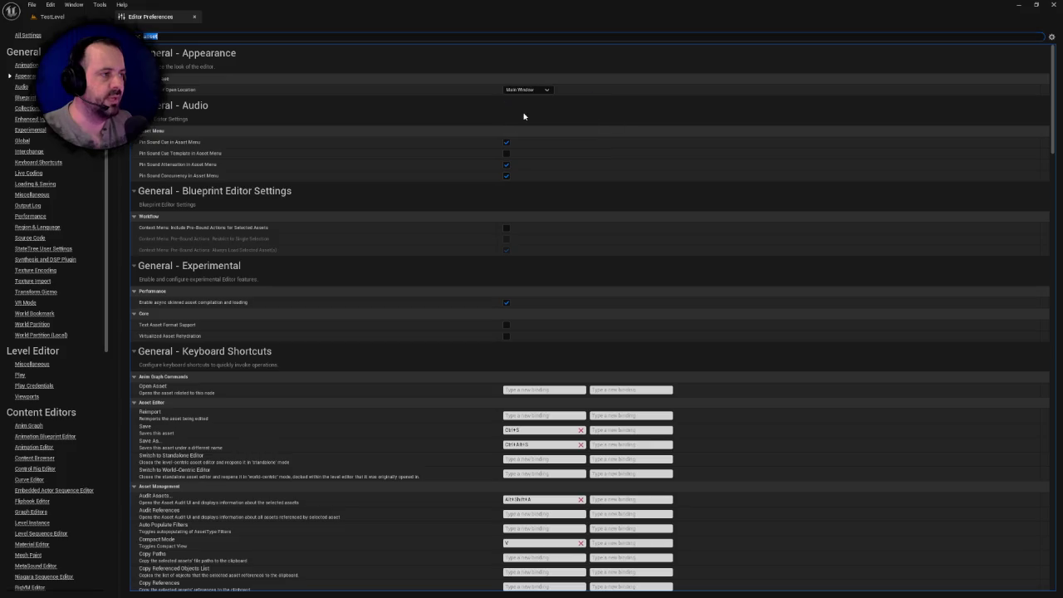
click(194, 16)
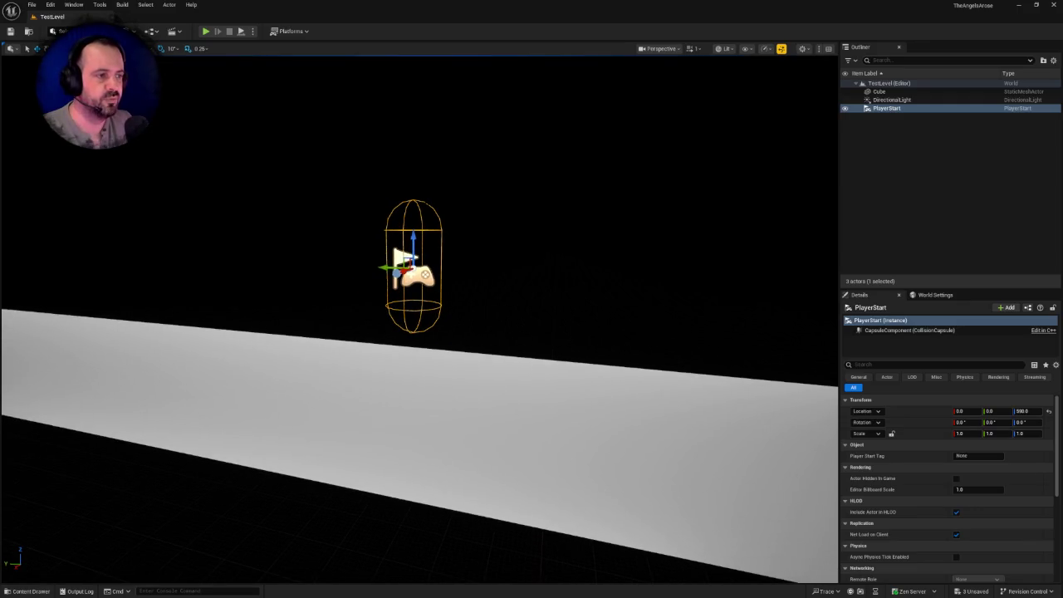
- Open BP_PlayerCharacter in the full Blueprint editor on its Viewport tab
key(ctrl+space)
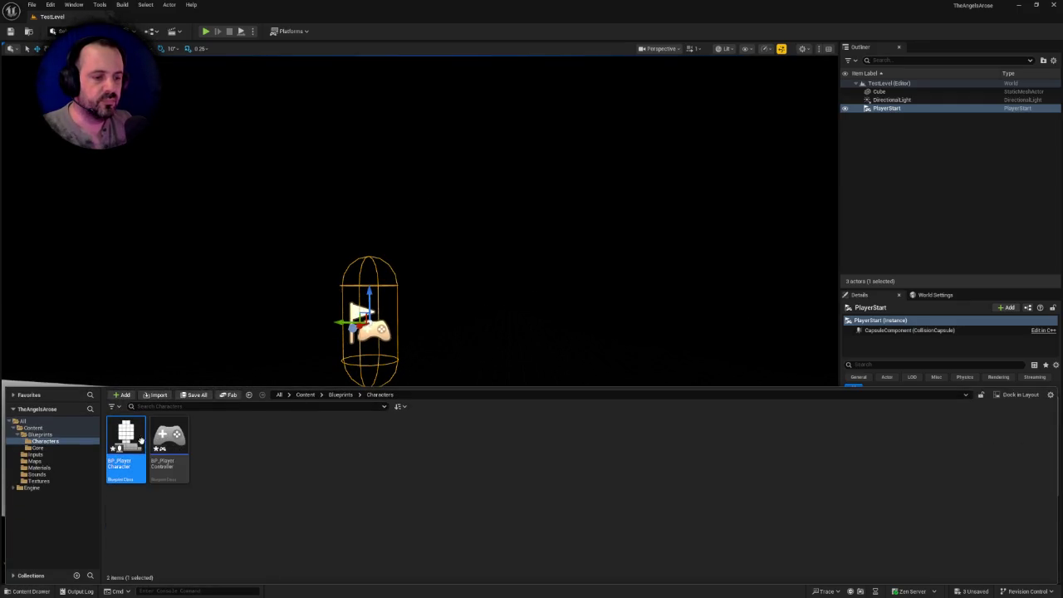
double_click(137, 444)
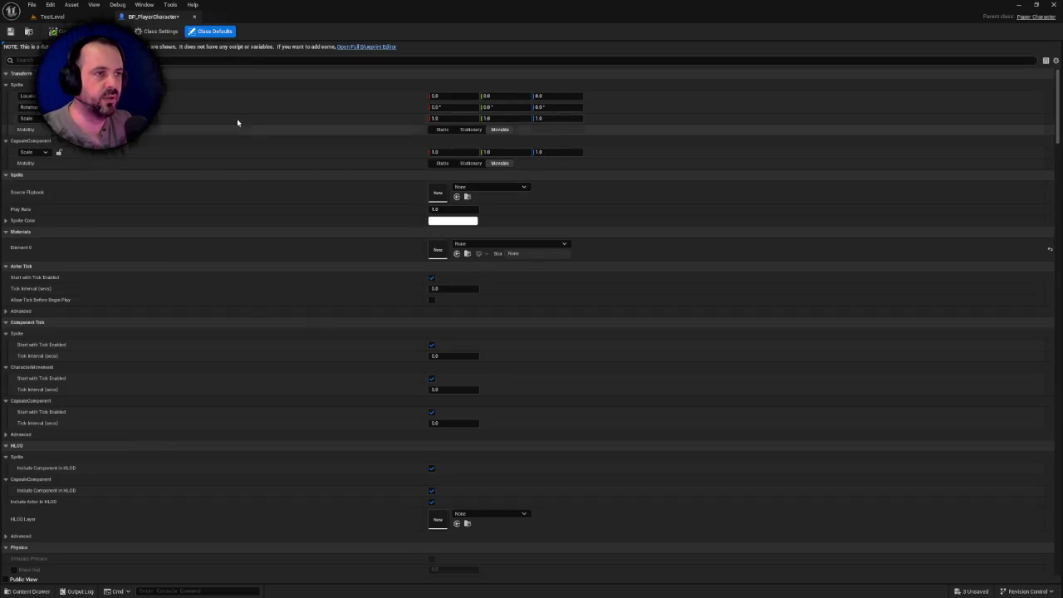
click(361, 50)
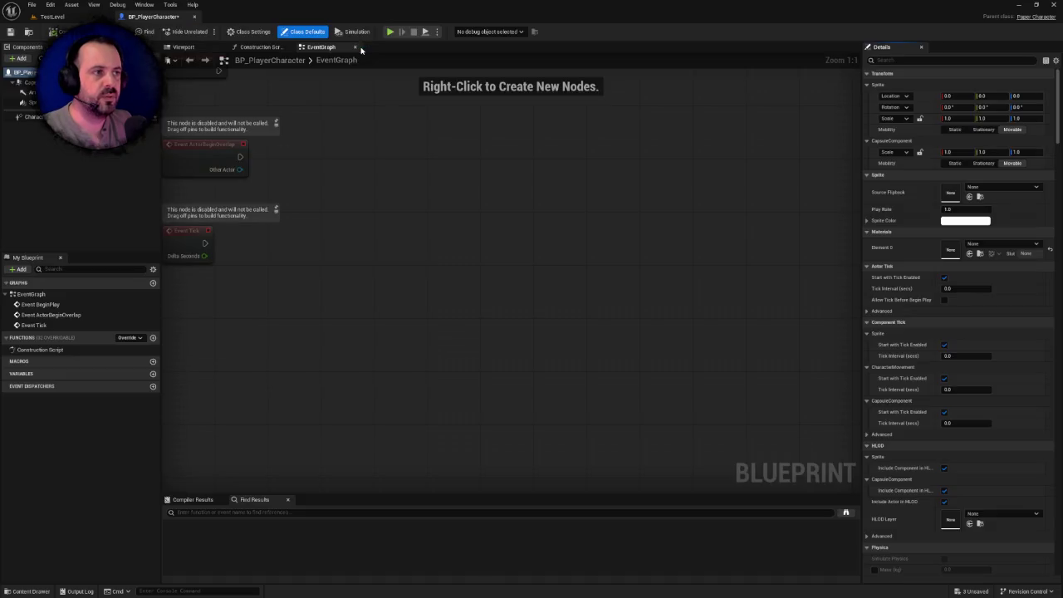
click(184, 47)
scroll(463, 186, up, 5)
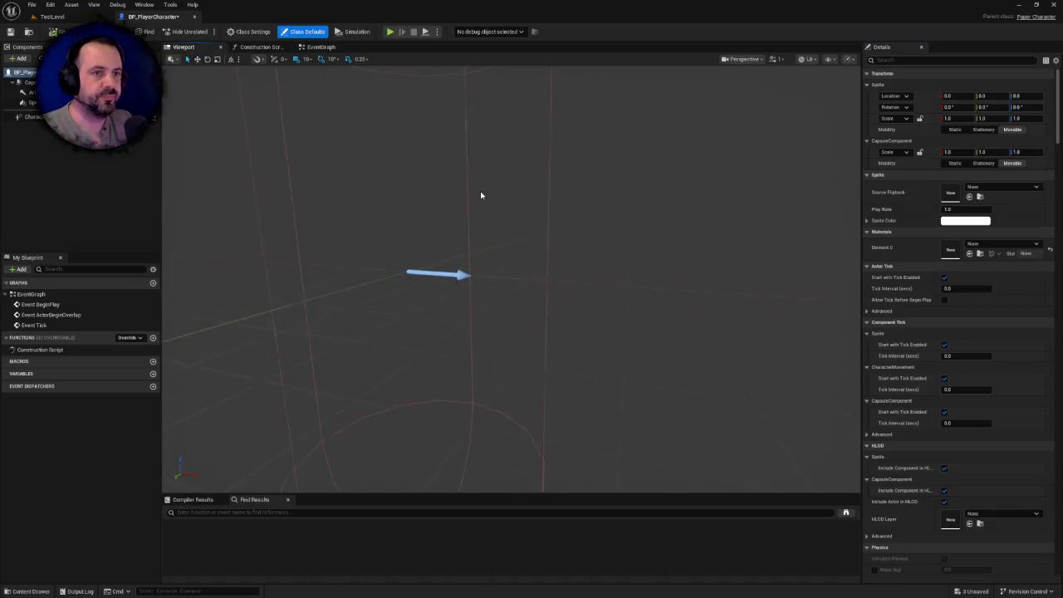
scroll(462, 186, down, 5)
- Try TutorialFlipbook as the Sprite's Source Flipbook, then reset it to None
click(25, 102)
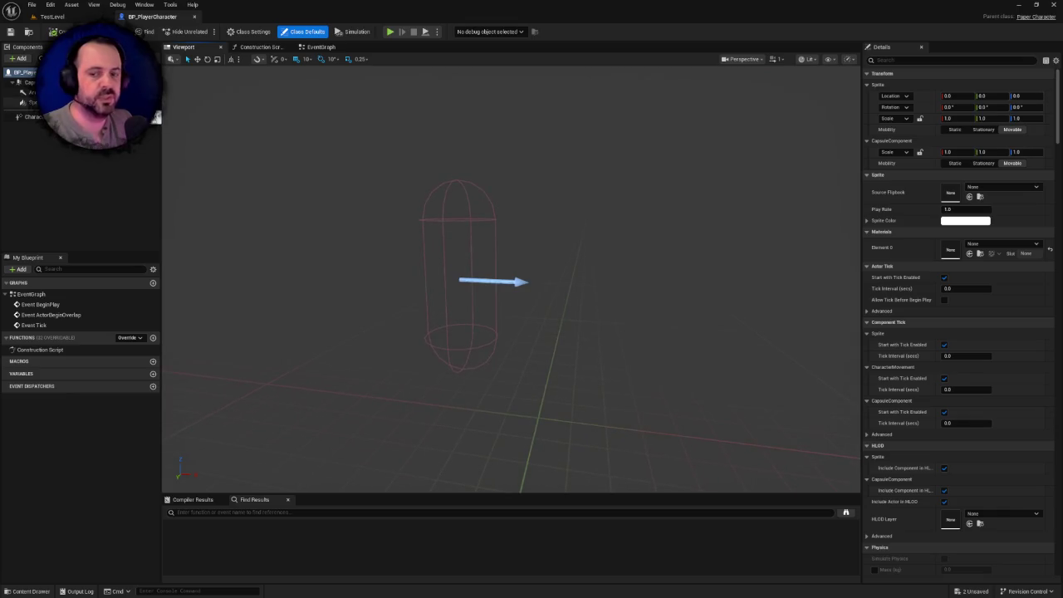
click(985, 232)
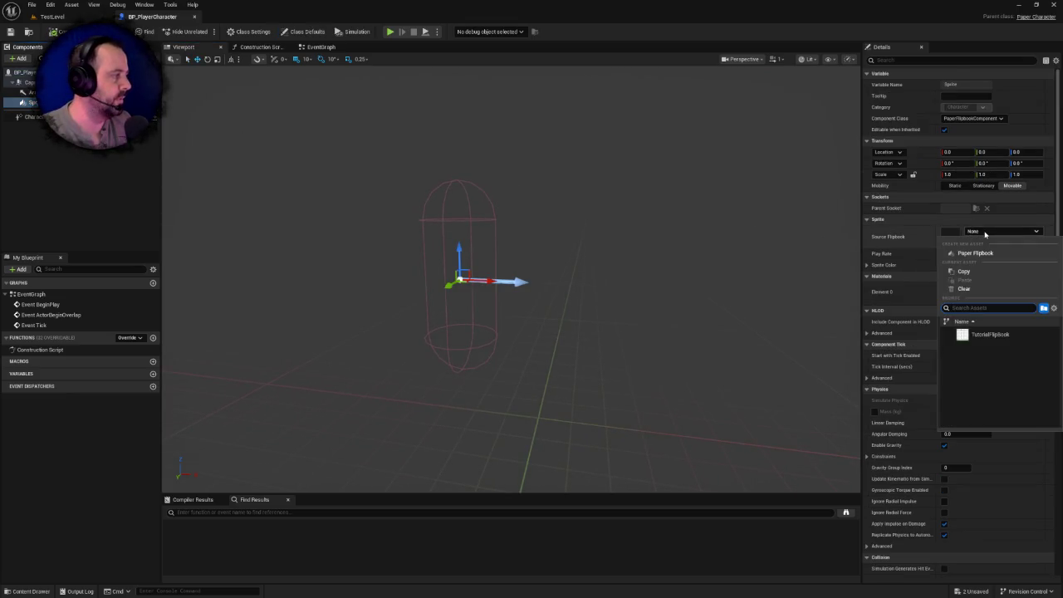
click(988, 334)
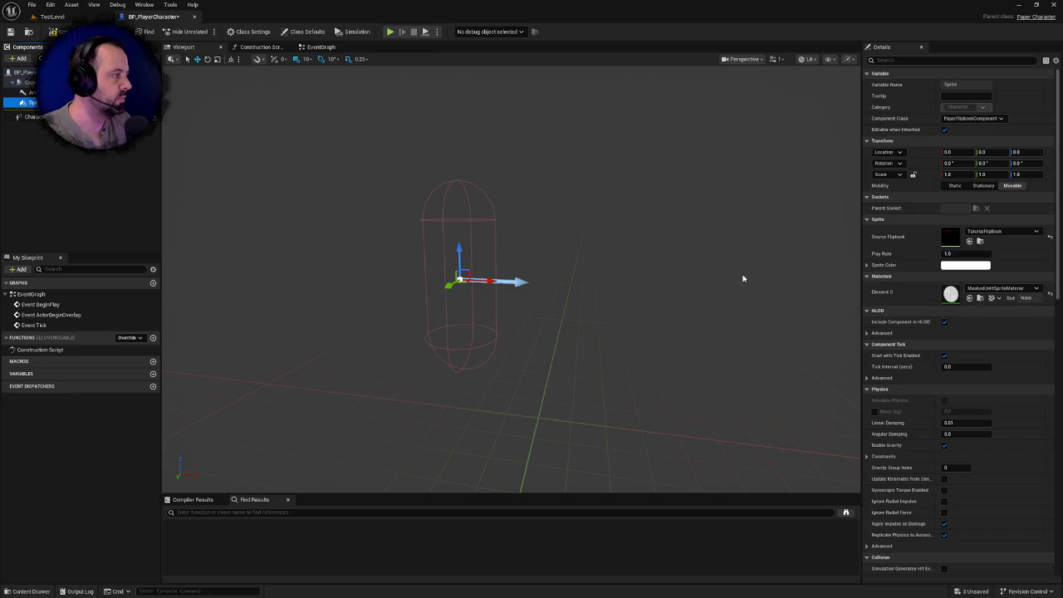
click(971, 232)
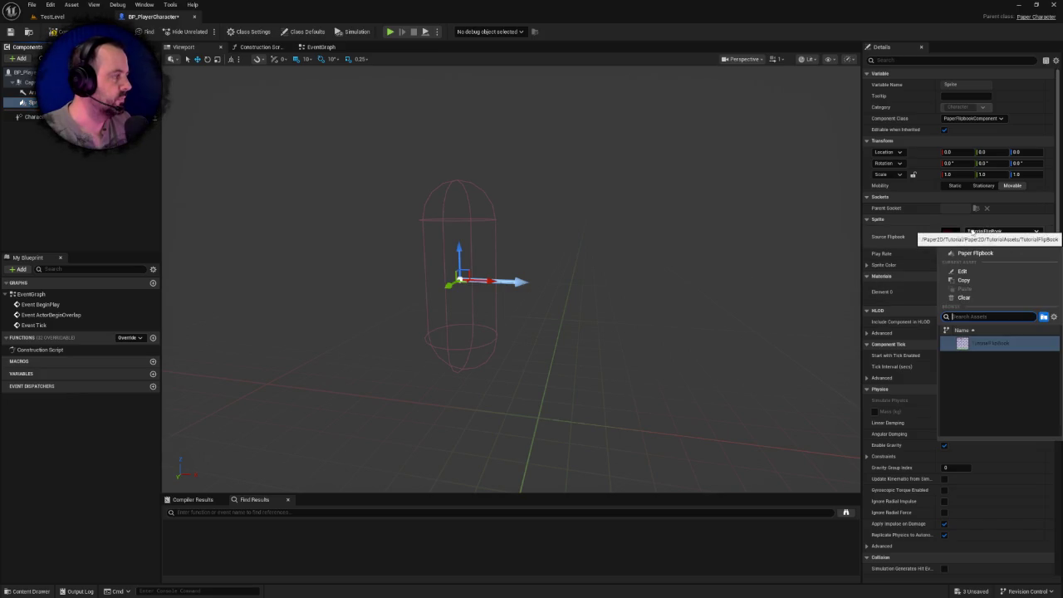
click(971, 232)
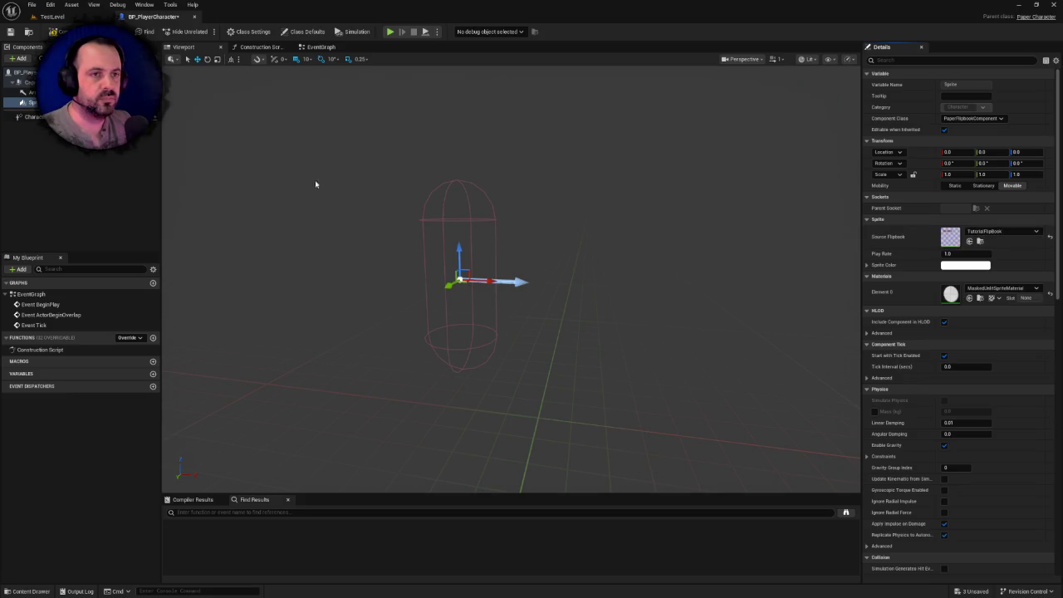
scroll(459, 279, up, 3)
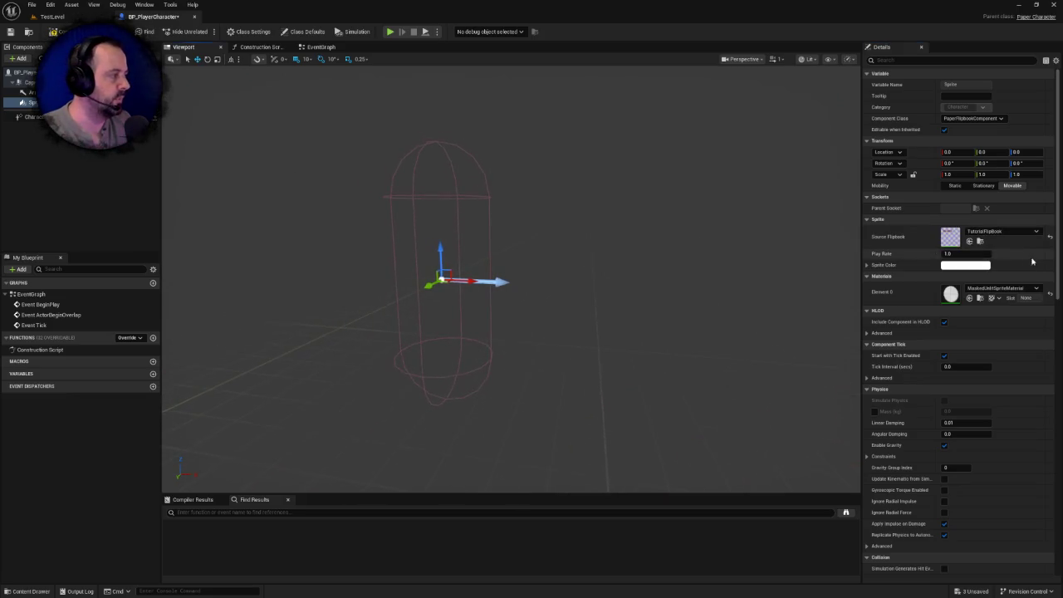
click(1050, 239)
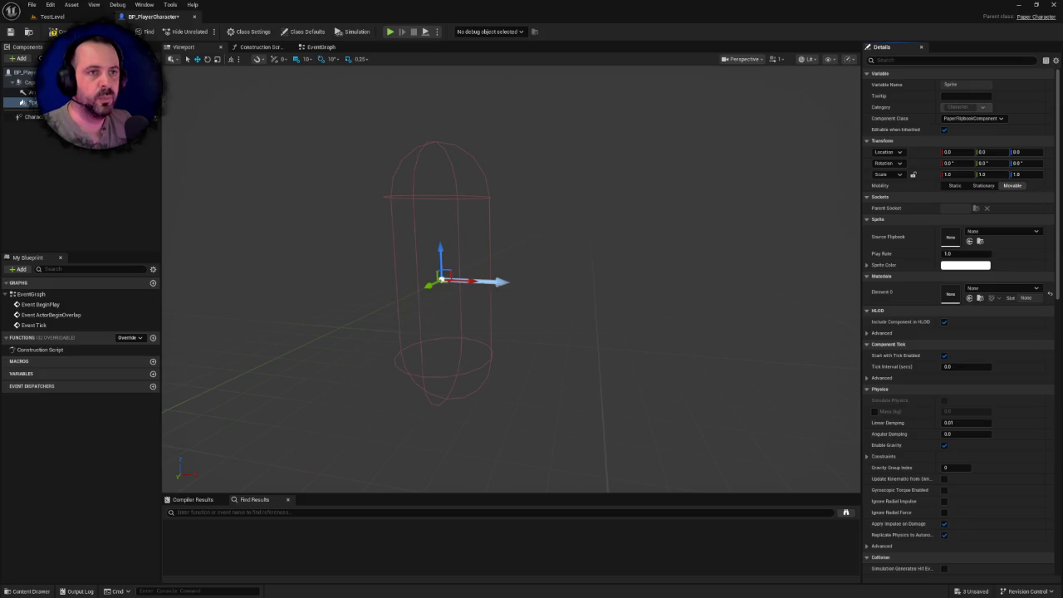
- Add a Cylinder component to the character, set its collision preset to NoCollision, and save
click(22, 59)
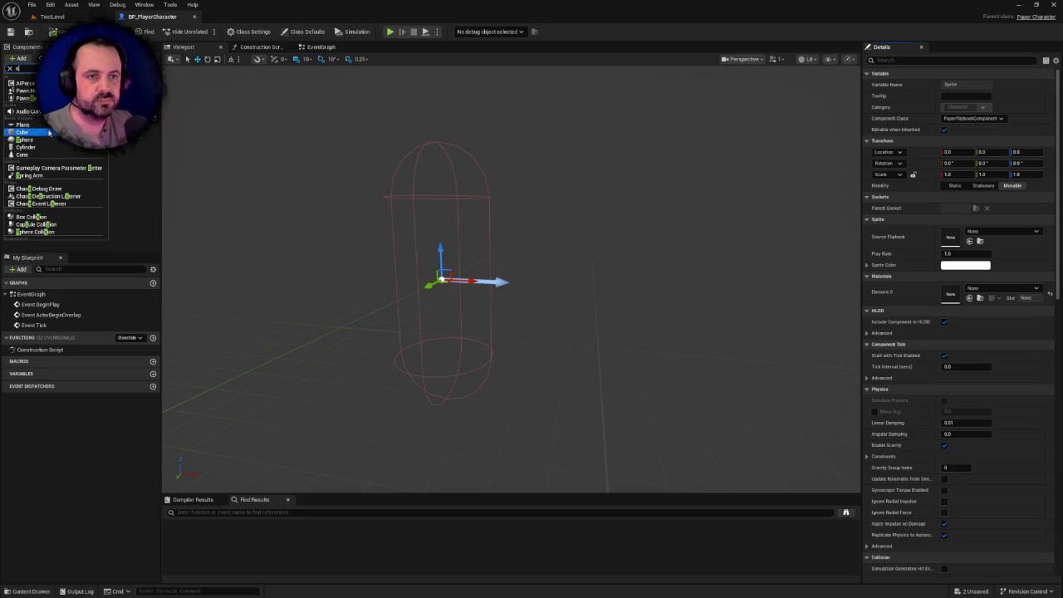
click(29, 147)
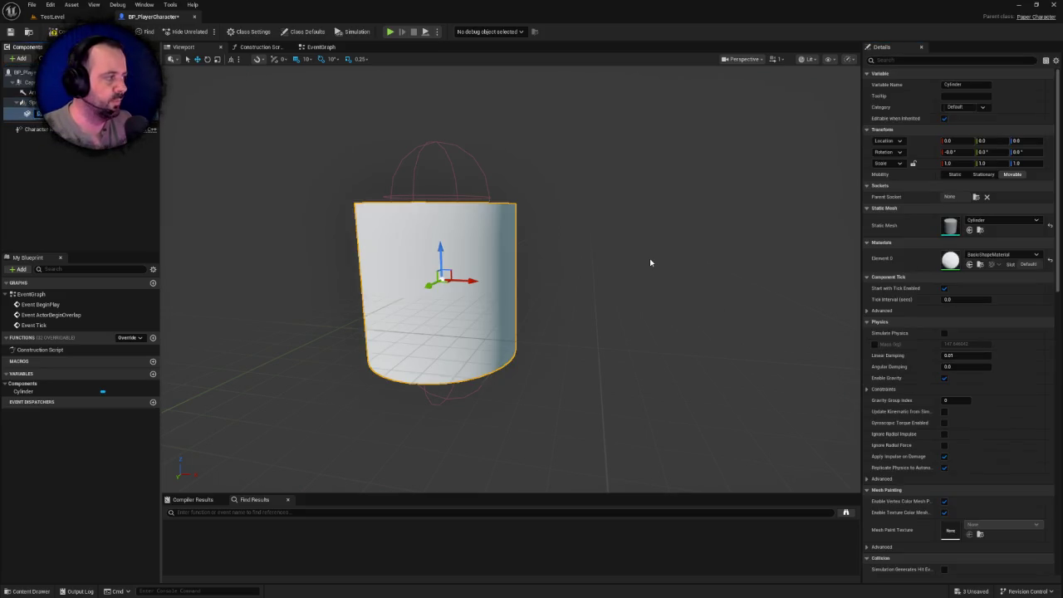
mouse_move(650, 259)
mouse_down()
mouse_move(598, 266)
mouse_move(673, 260)
mouse_up()
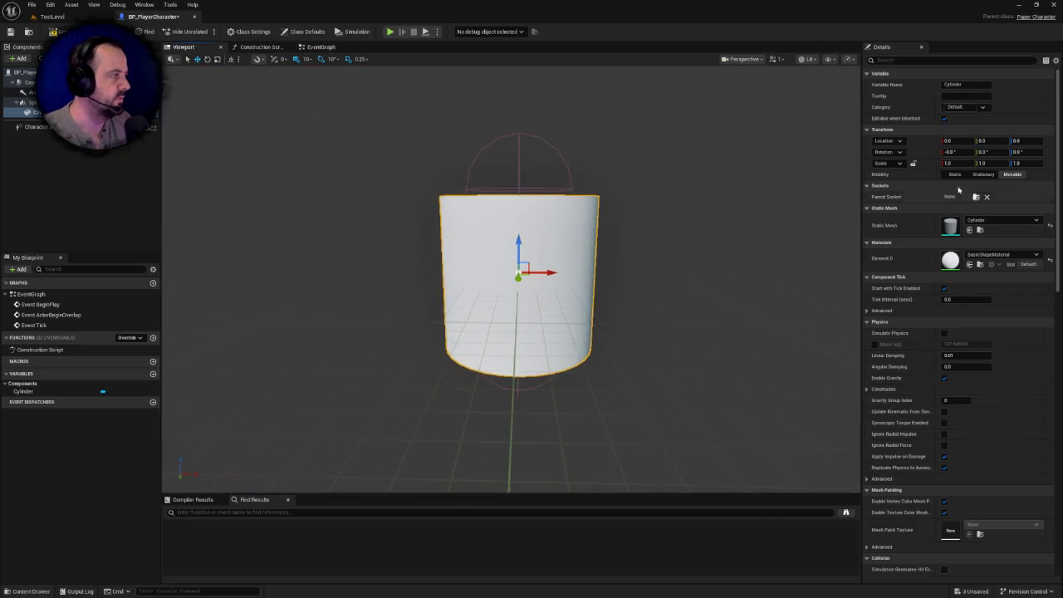
click(914, 60)
text(ol)
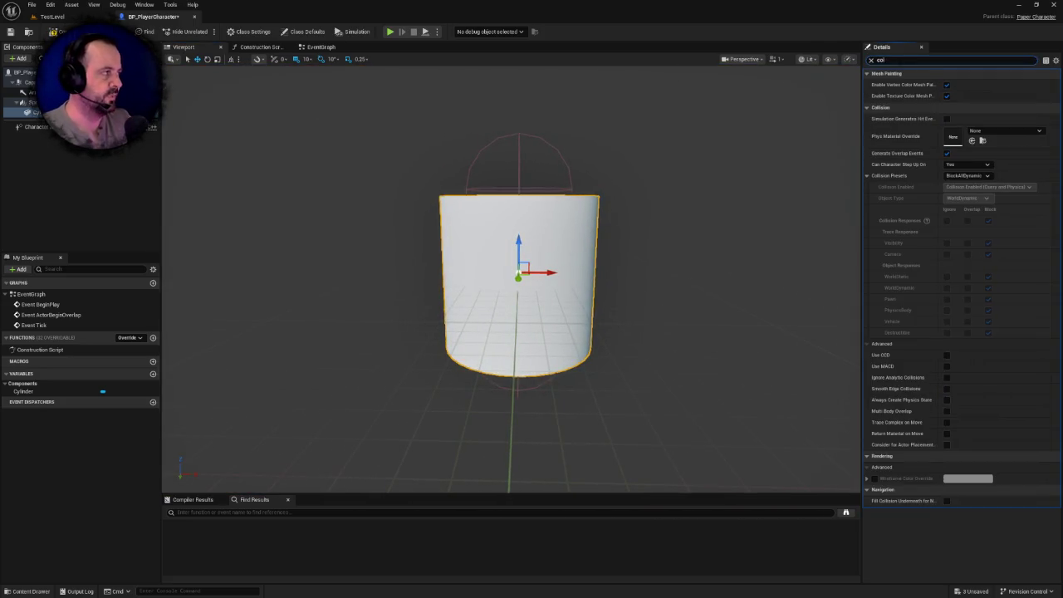
click(964, 175)
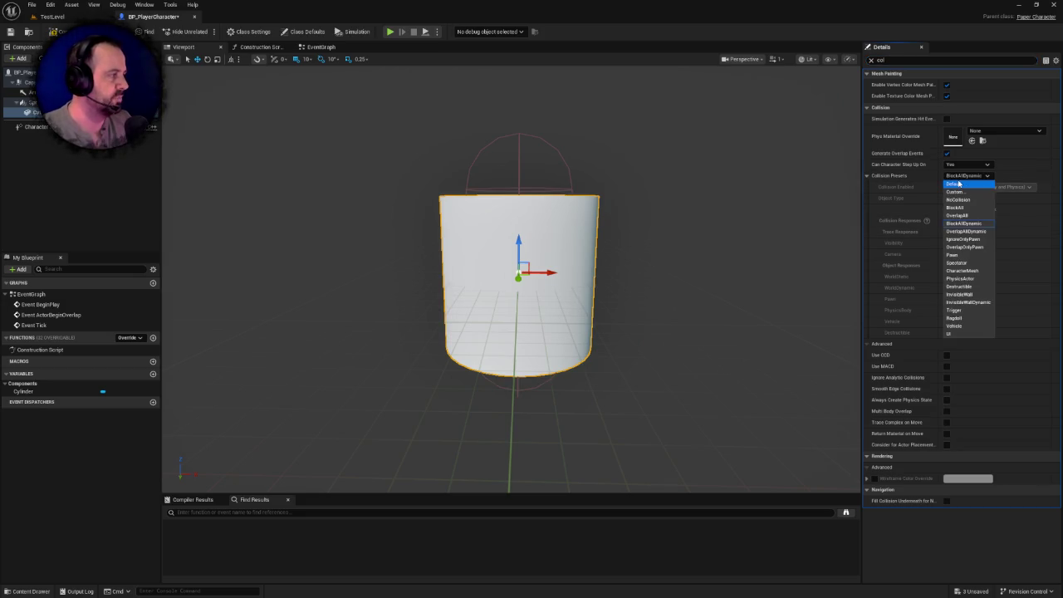
click(959, 200)
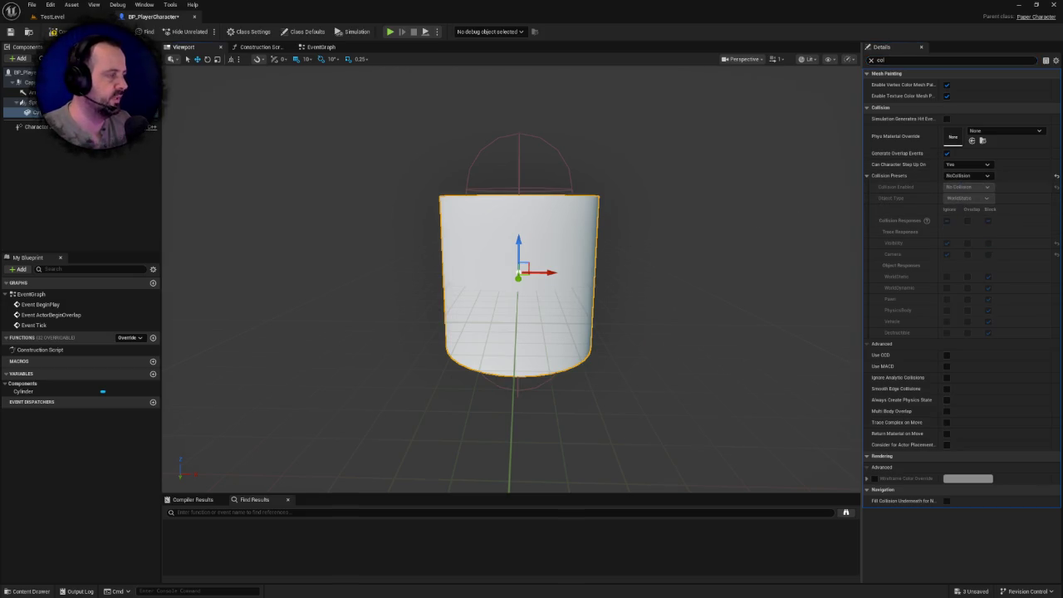
key(ctrl+s)
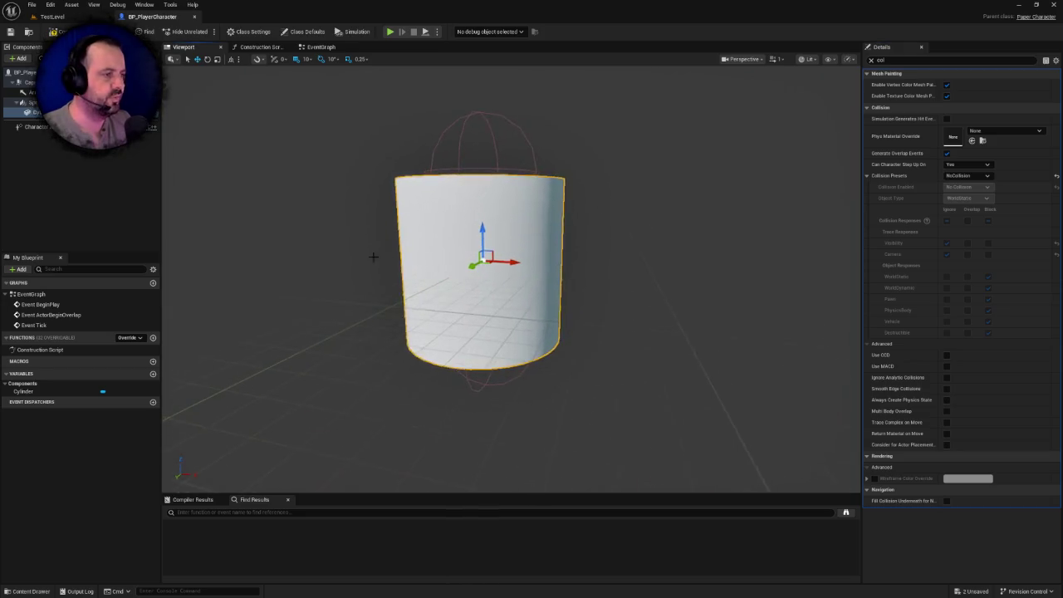
- Scale the cylinder to X 0.6 and Y 0.5
click(872, 62)
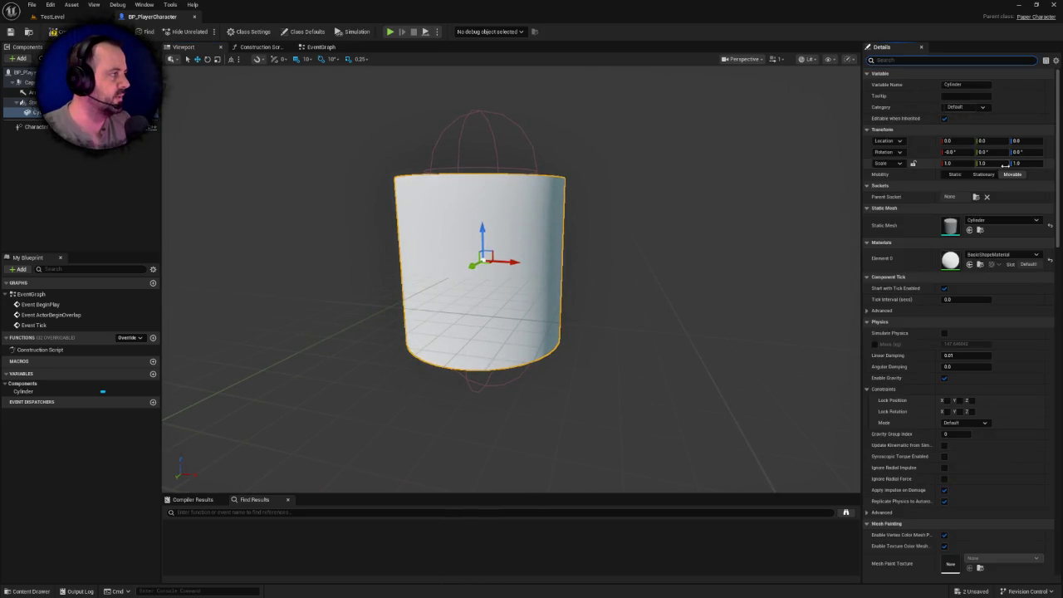
click(964, 162)
text(0.6)
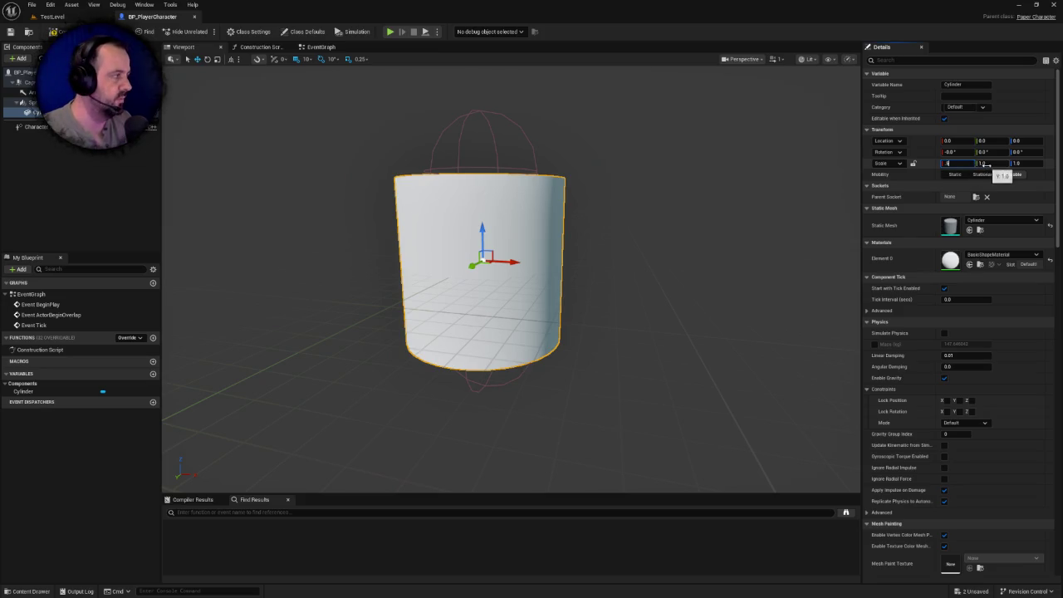
key(Tab)
text(0.5)
key(Return)
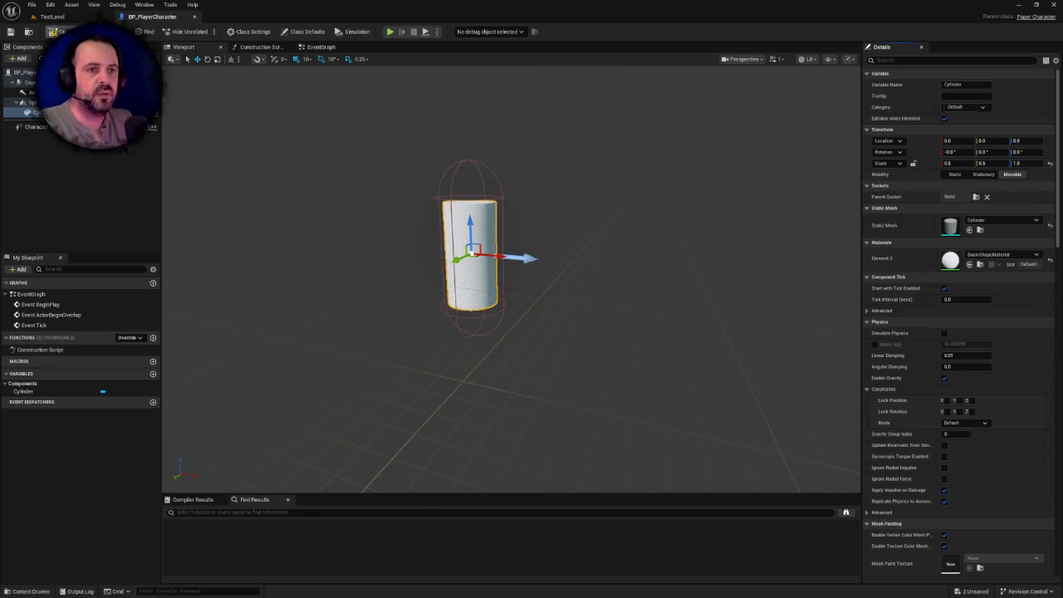
mouse_move(351, 138)
mouse_down()
mouse_move(357, 108)
mouse_move(222, 111)
mouse_up()
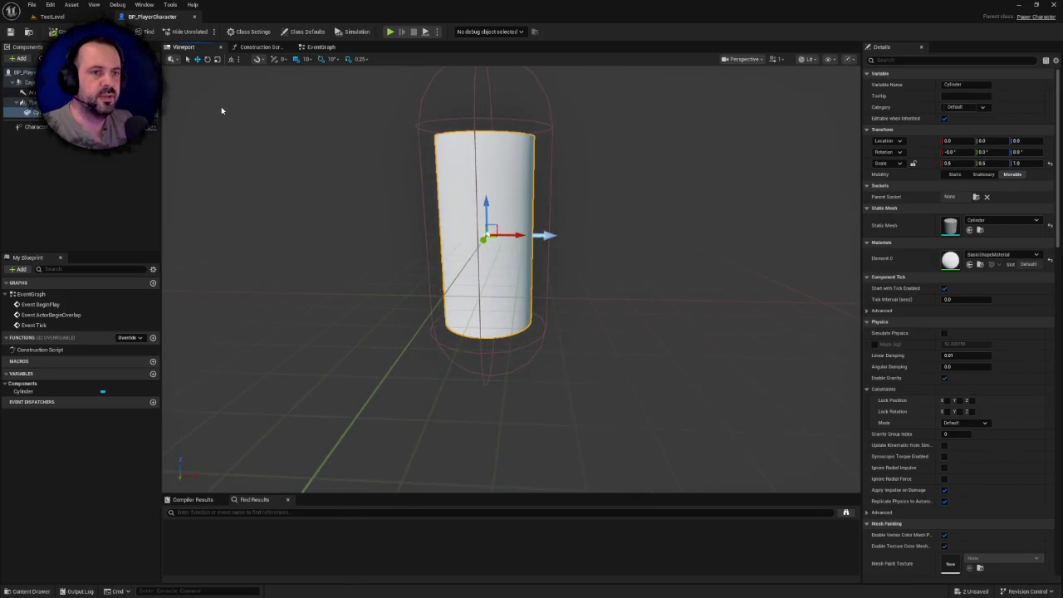
click(322, 47)
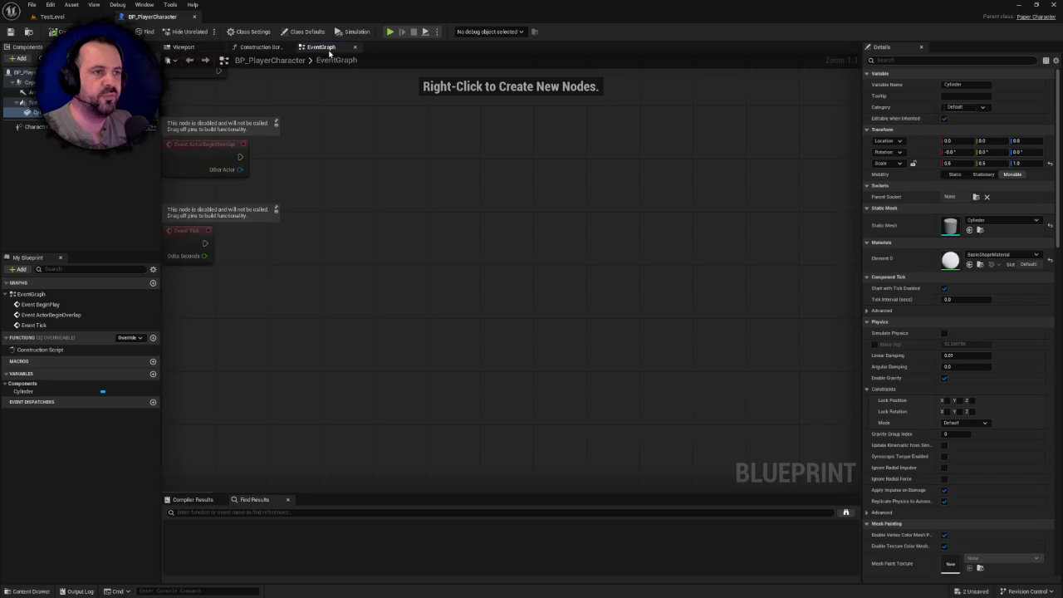
- Return to the Viewport, deselect the cylinder and show the character's Class Defaults
click(183, 47)
click(55, 157)
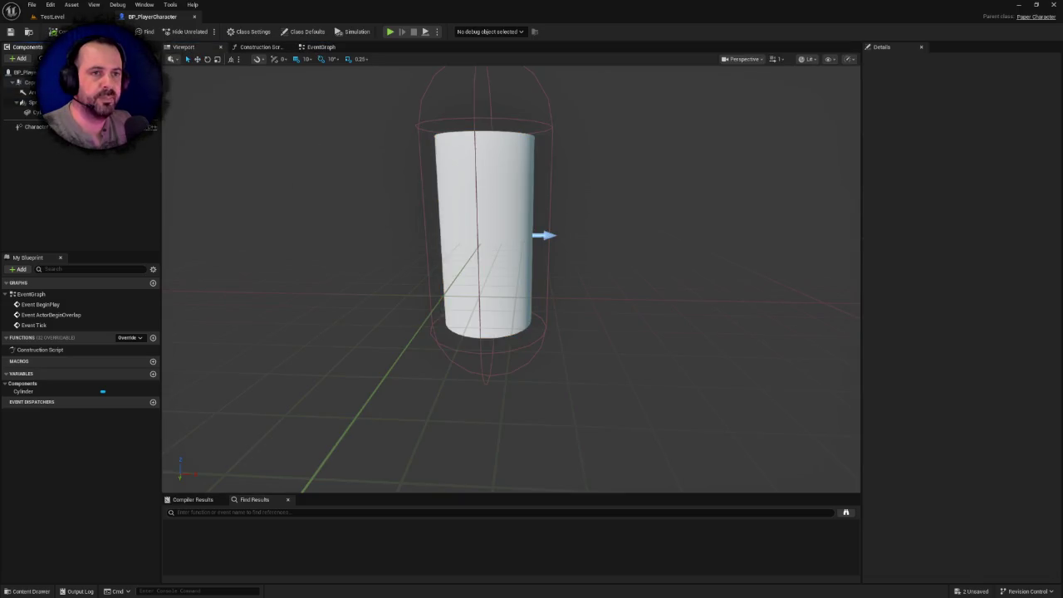
click(304, 32)
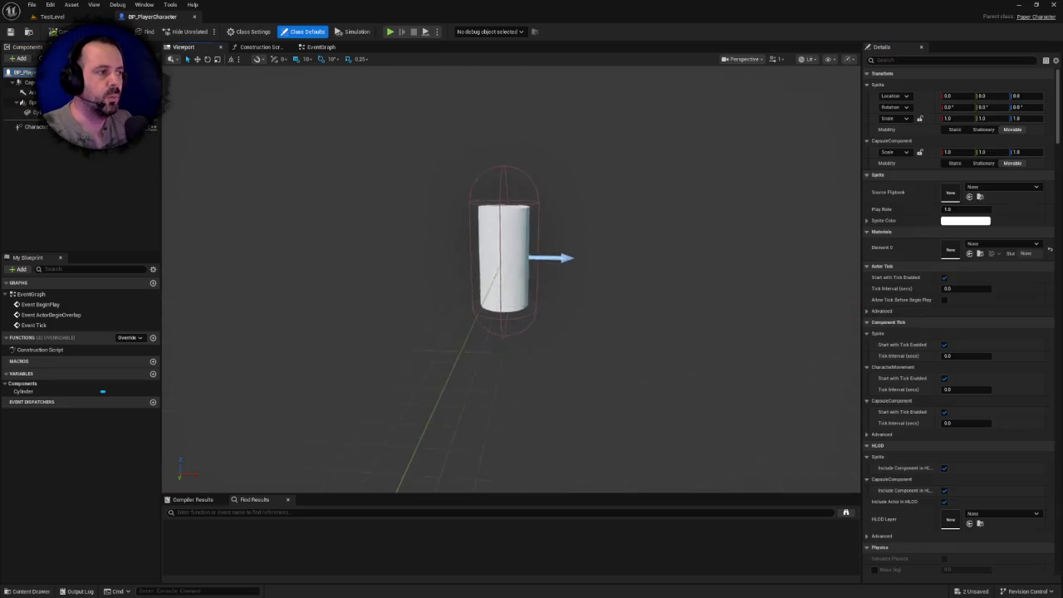
scroll(511, 274, down, 3)
scroll(511, 257, up, 2)
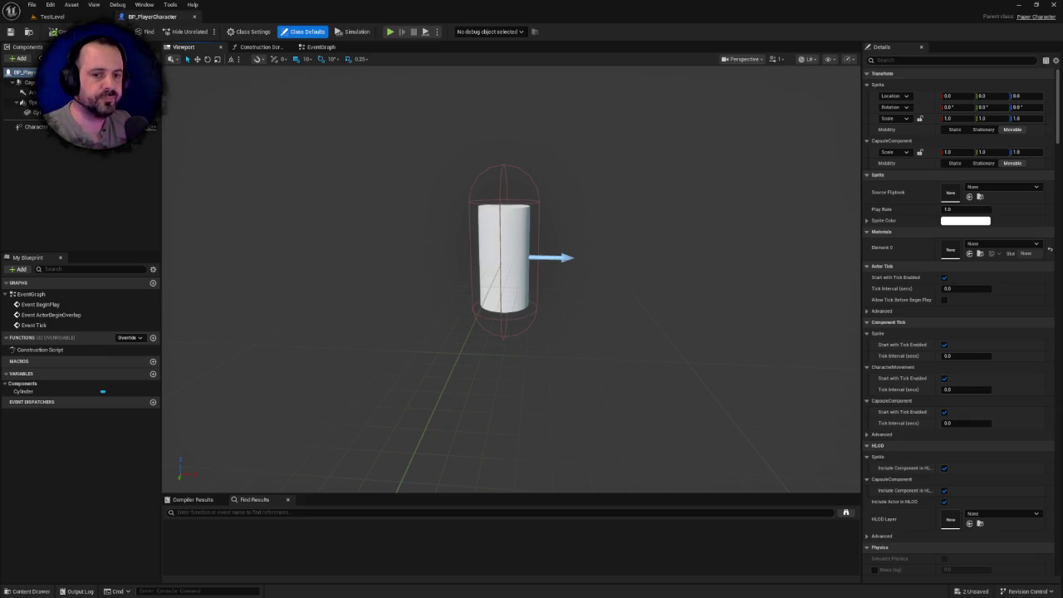
- Orbit the preview to check the cylinder sits fitted inside the capsule
mouse_move(366, 176)
mouse_down()
mouse_move(382, 162)
mouse_move(366, 175)
mouse_up()
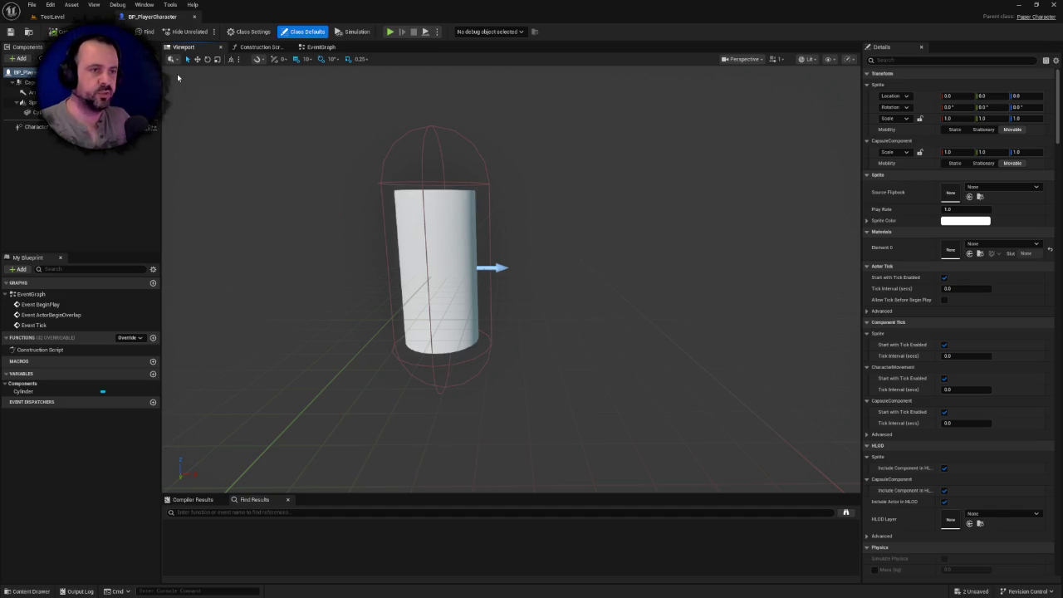
mouse_move(348, 192)
mouse_down()
mouse_move(311, 194)
mouse_move(349, 192)
mouse_up()
click(26, 82)
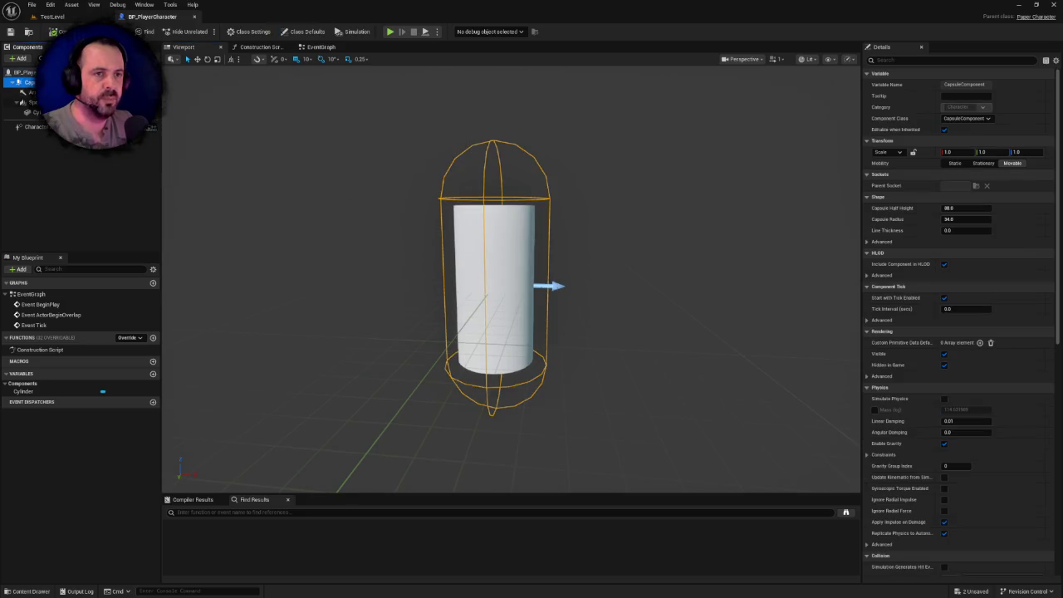
click(23, 73)
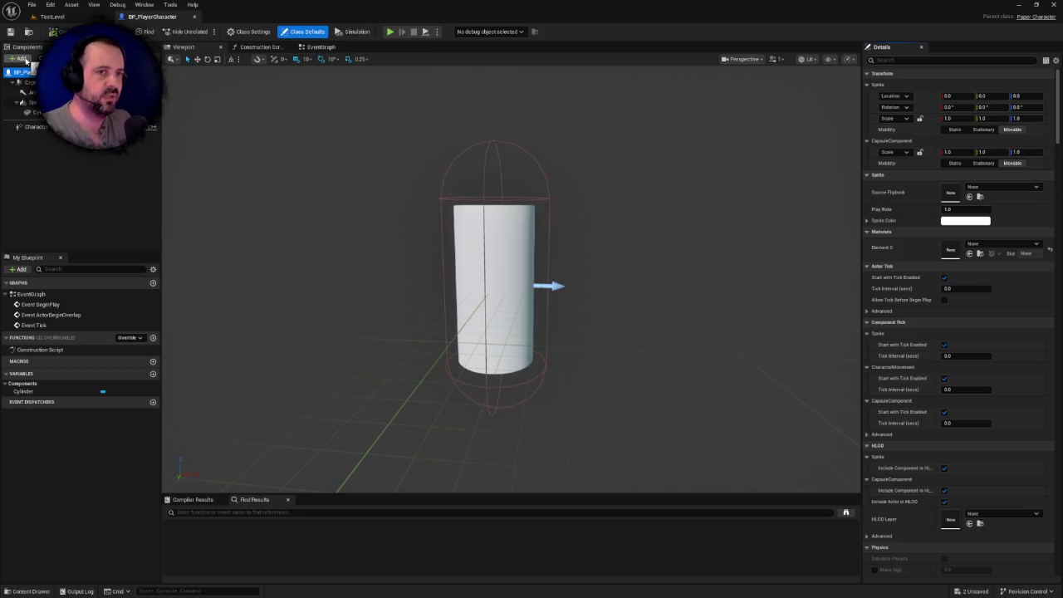
mouse_move(417, 176)
mouse_down()
mouse_move(400, 158)
mouse_move(398, 179)
mouse_up()
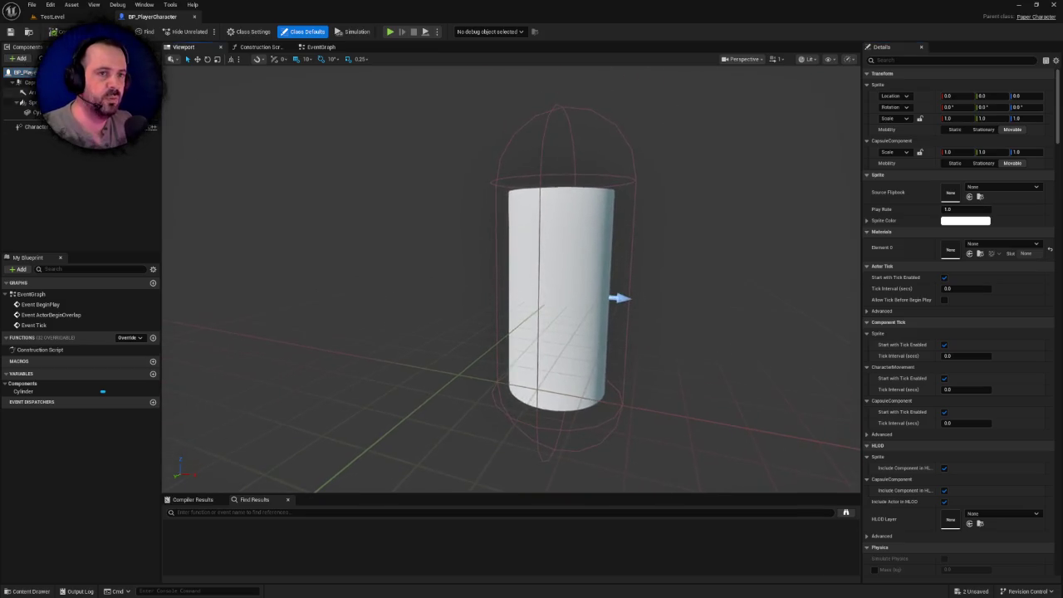
- Add a Spring Arm (CameraBoom) under the capsule and set its yaw to -90 (270°)
click(29, 82)
click(18, 58)
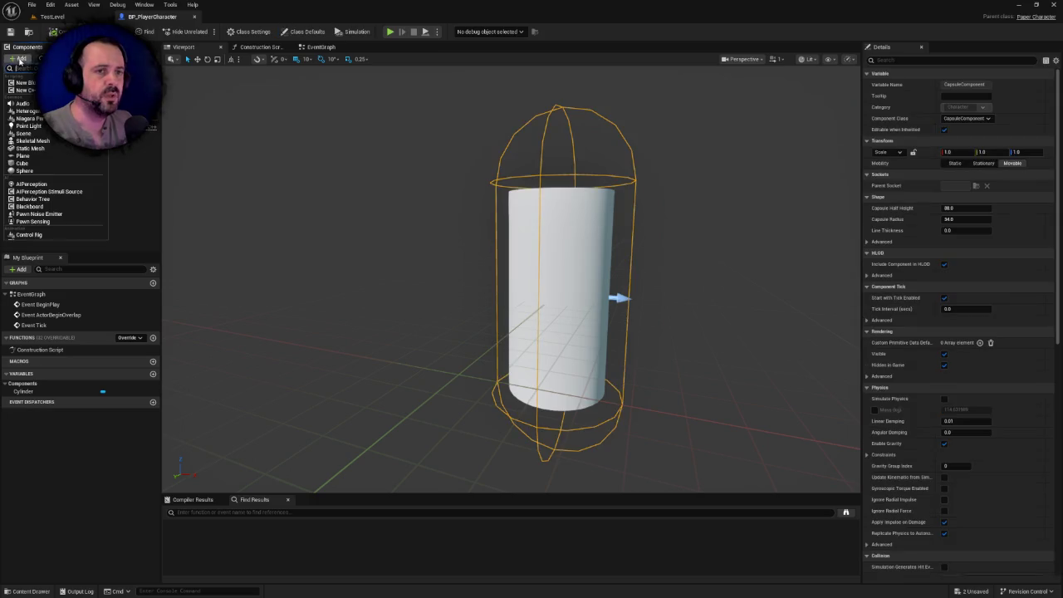
text(sp)
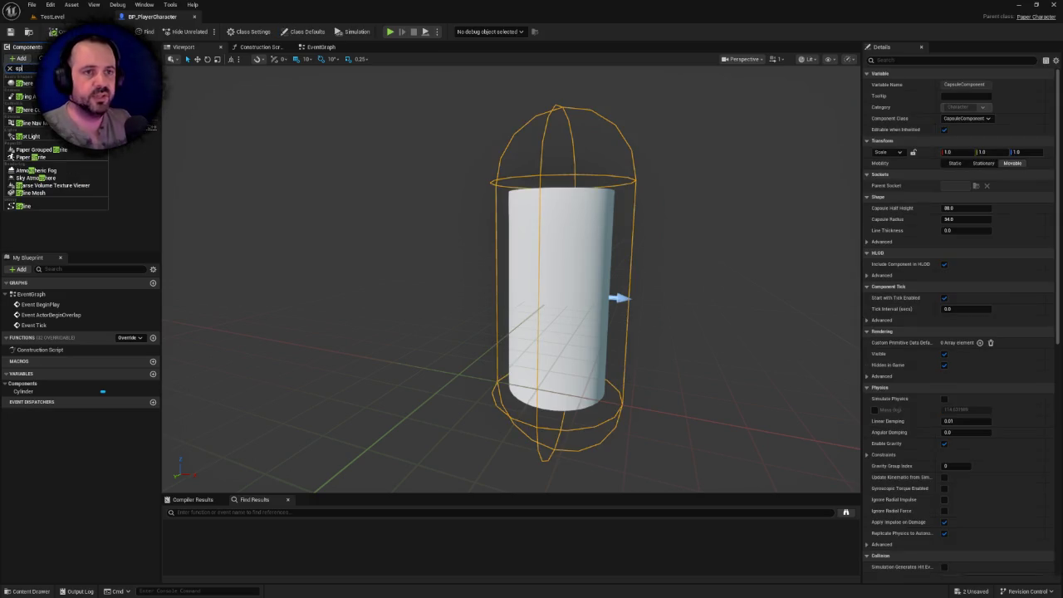
click(25, 97)
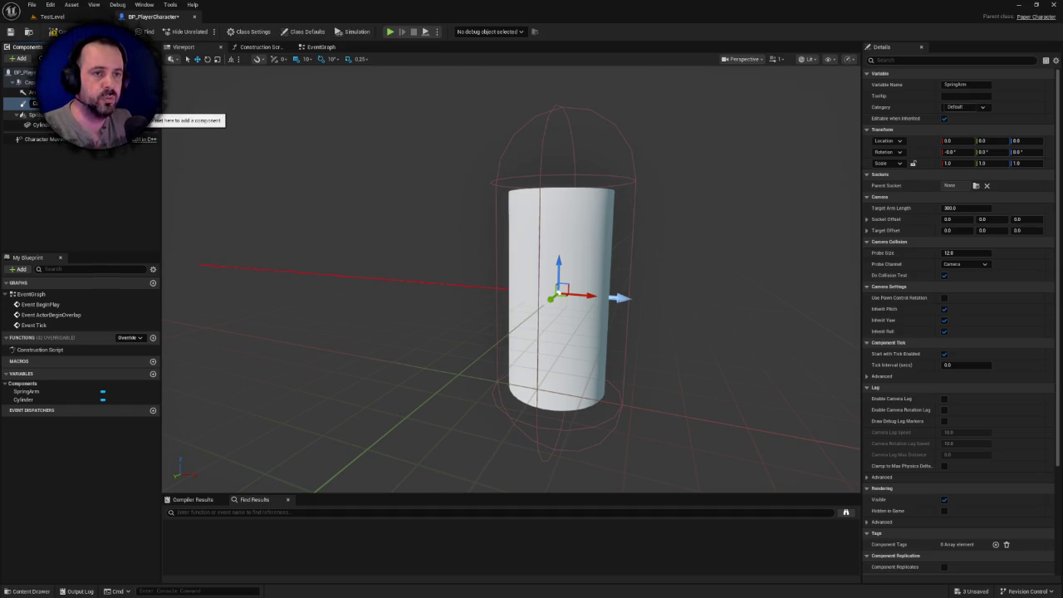
scroll(460, 324, down, 8)
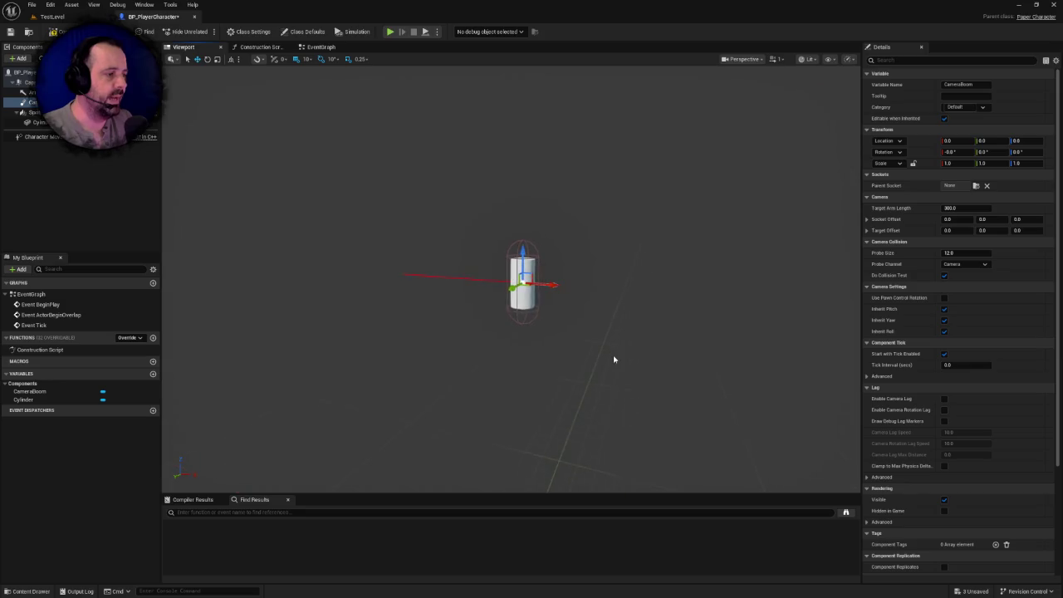
click(1020, 152)
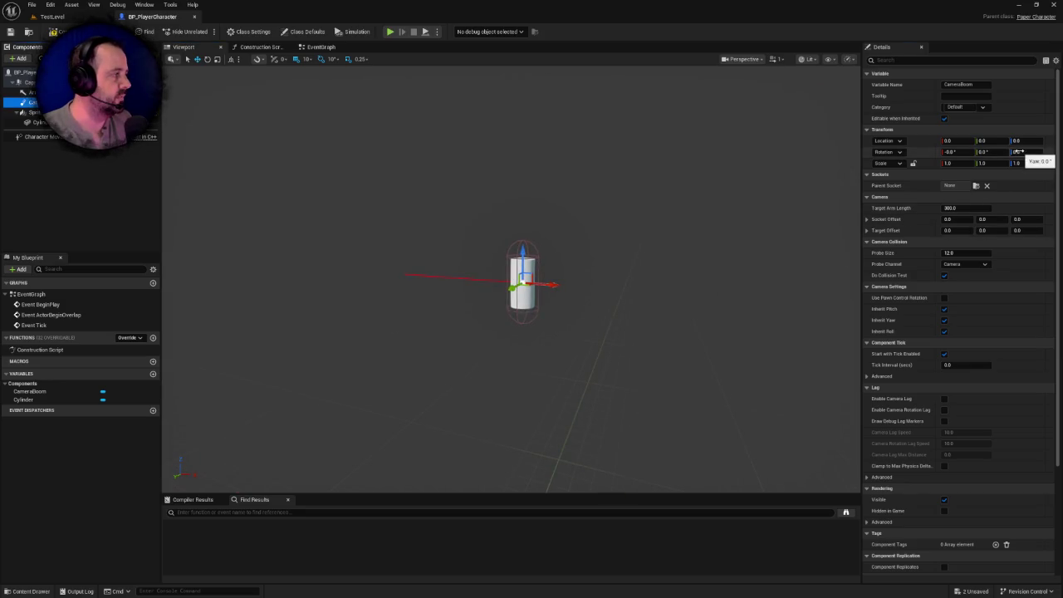
text(90)
key(Return)
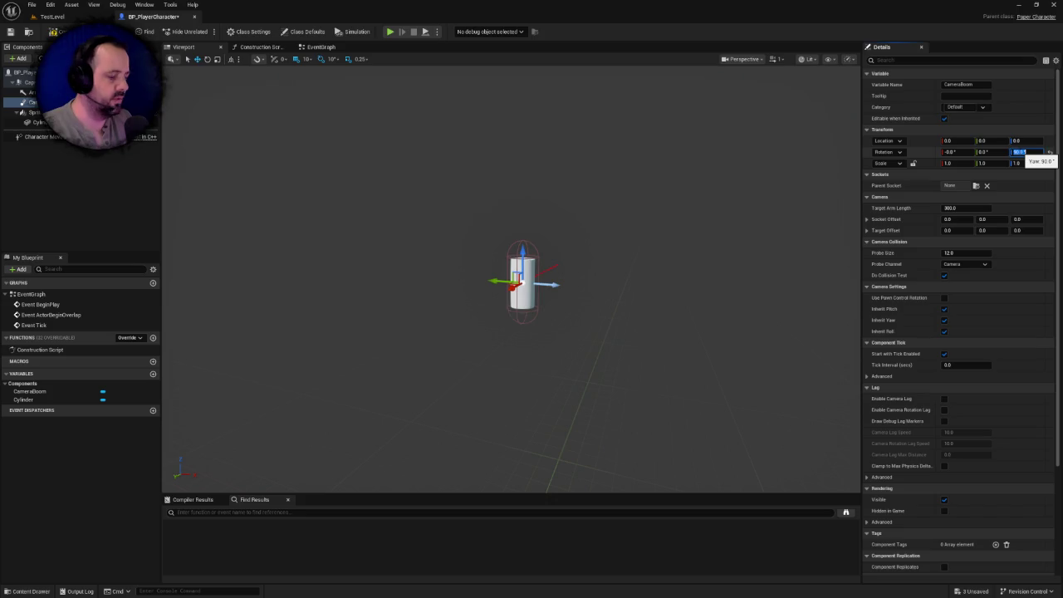
text(270)
key(Return)
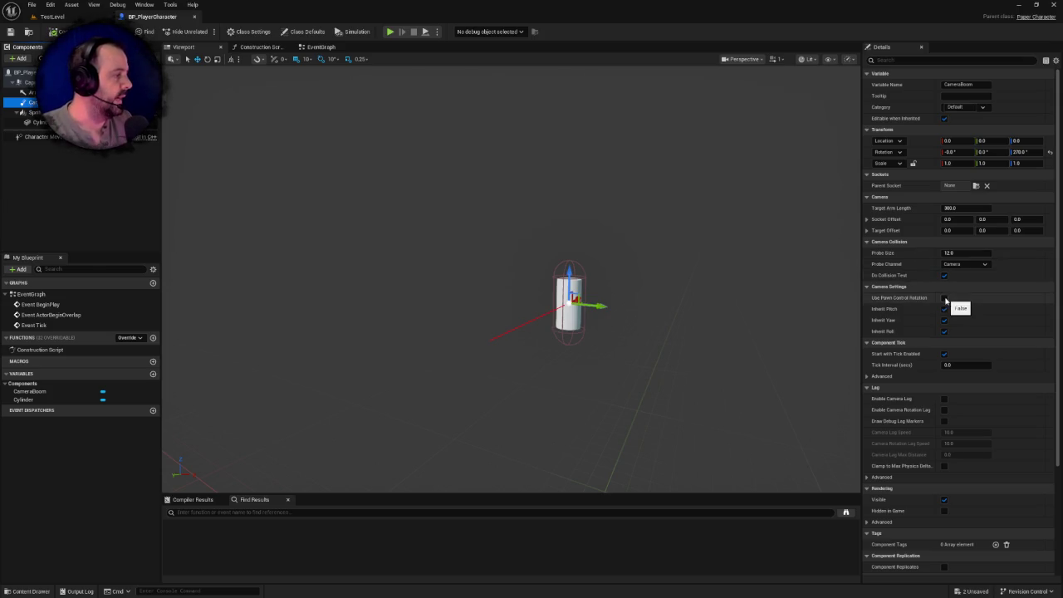
- Change the spring arm's rotation inheritance and enable Camera Lag
click(945, 309)
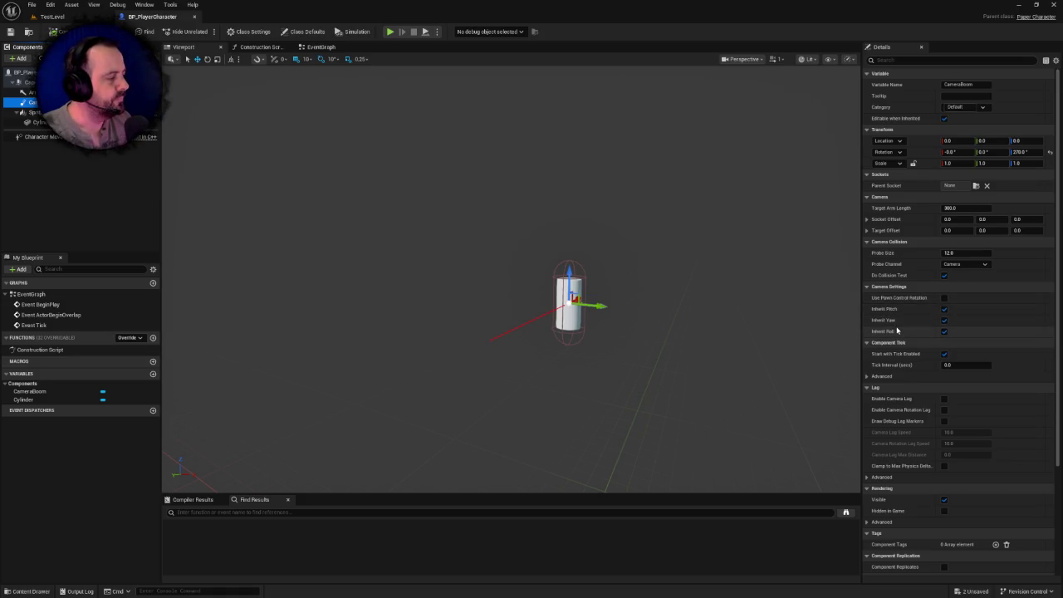
mouse_move(894, 323)
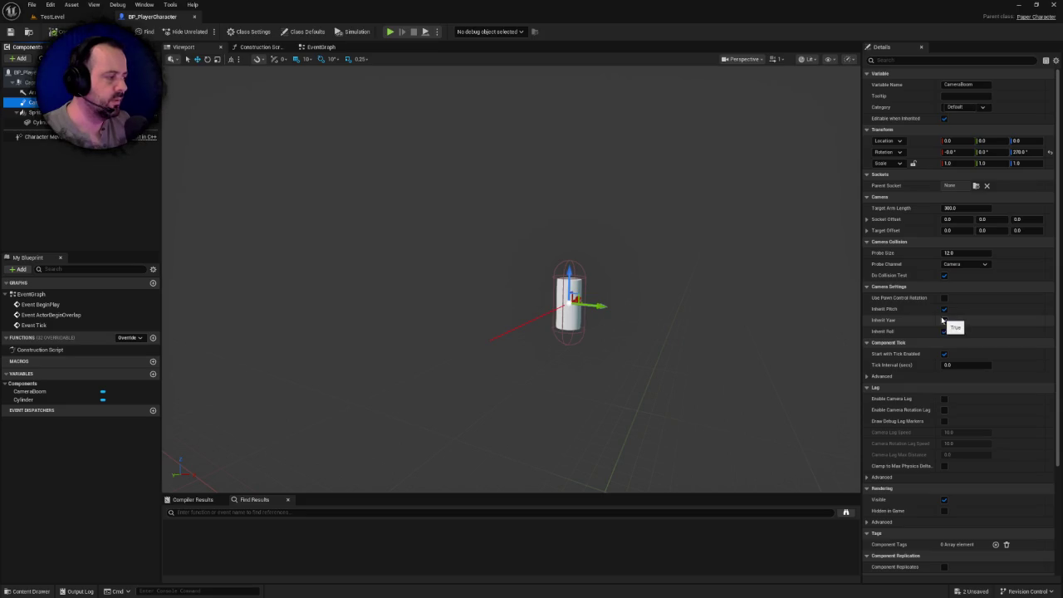
drag(668, 362, 635, 299)
click(944, 399)
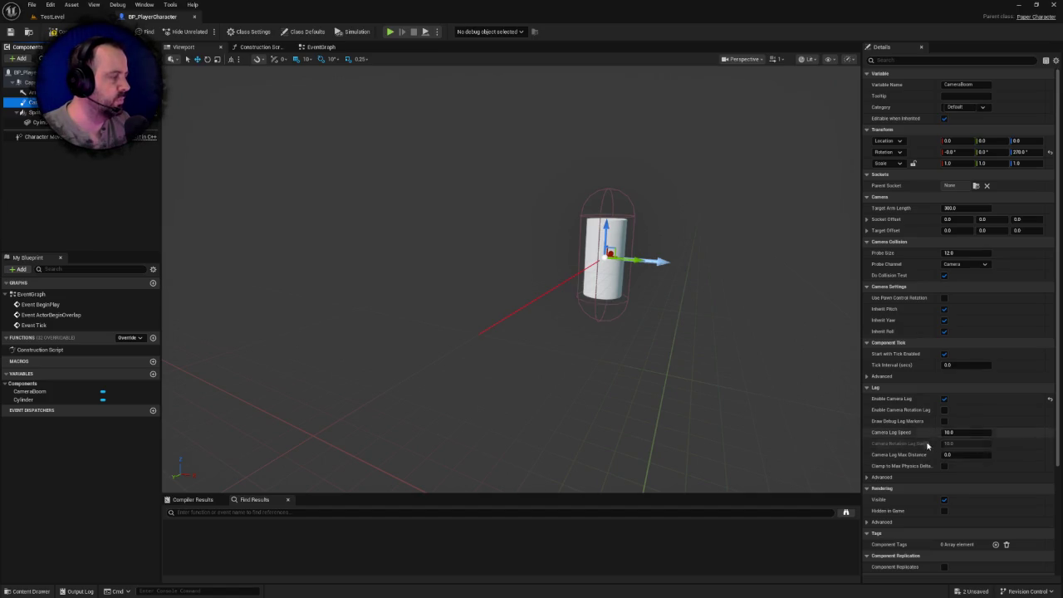
drag(669, 323, 662, 315)
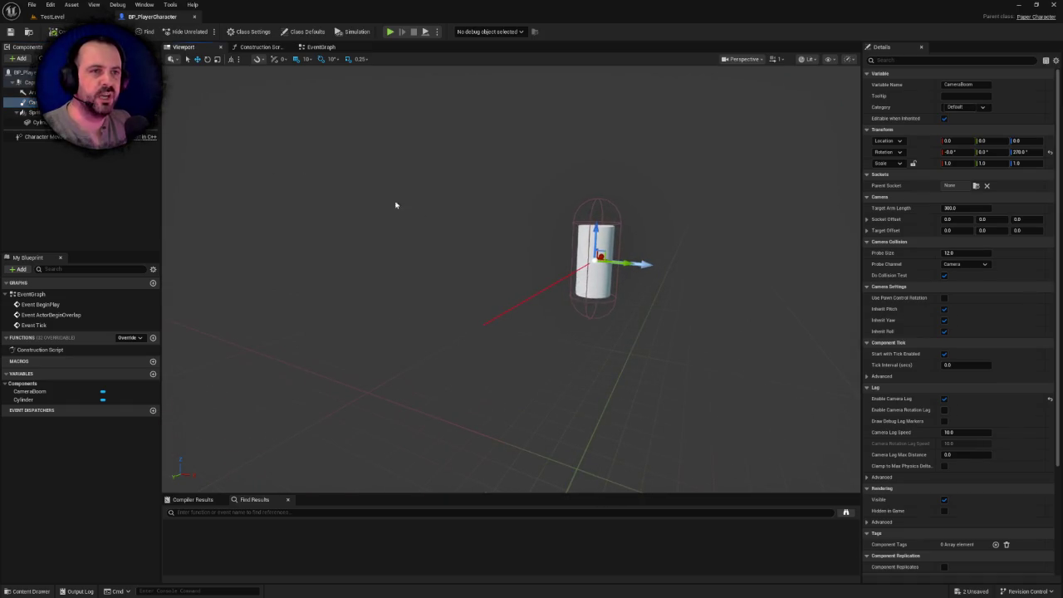
mouse_move(486, 239)
mouse_down()
mouse_move(454, 237)
mouse_move(487, 238)
mouse_up()
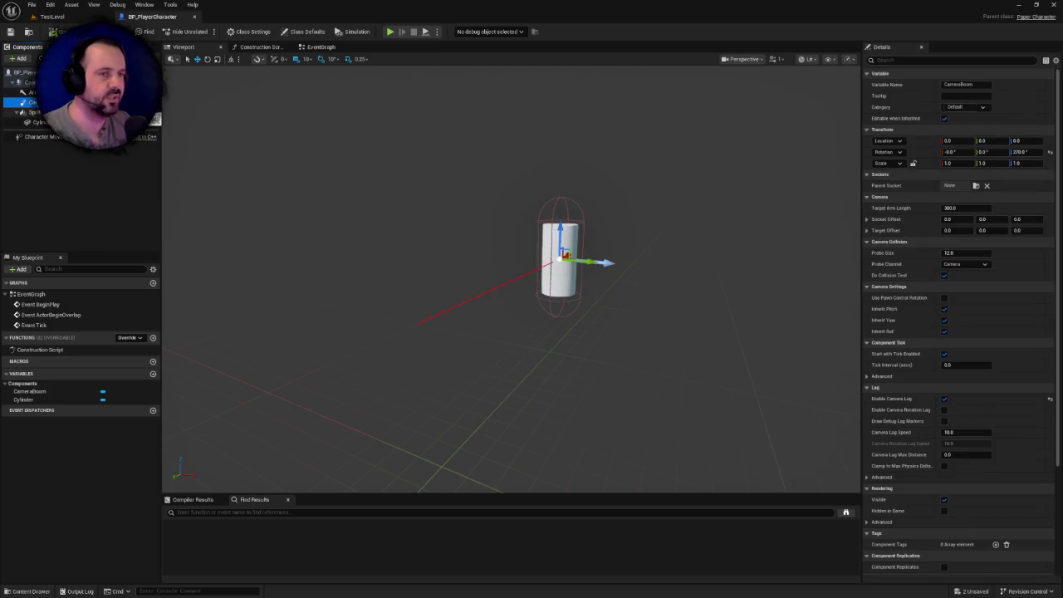
- Add a PlayerCamera under the CameraBoom and reset its yaw to 0
click(20, 58)
text(camera)
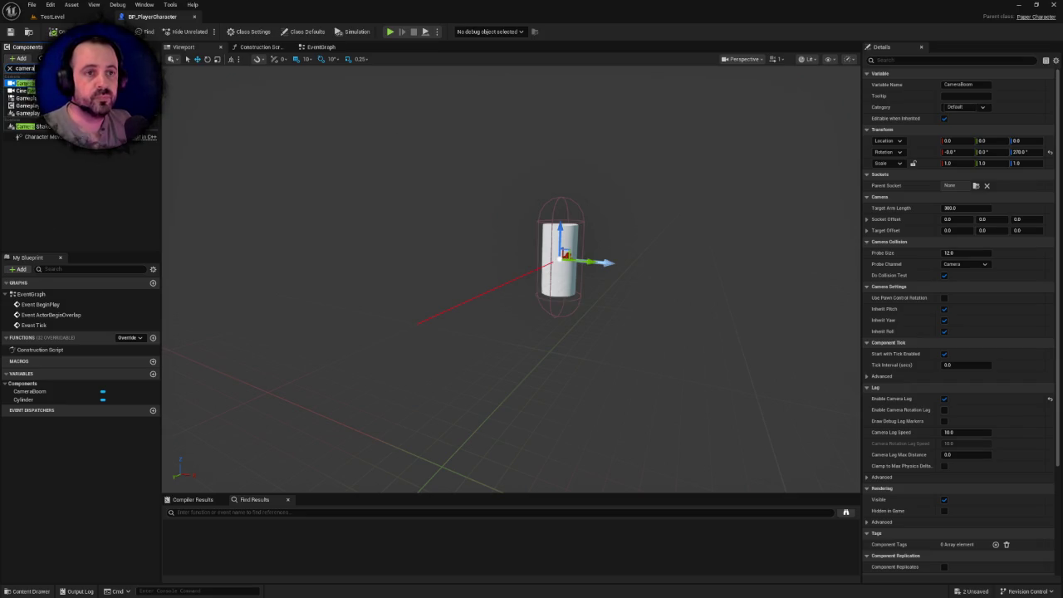
key(Return)
text(PlayerCamera)
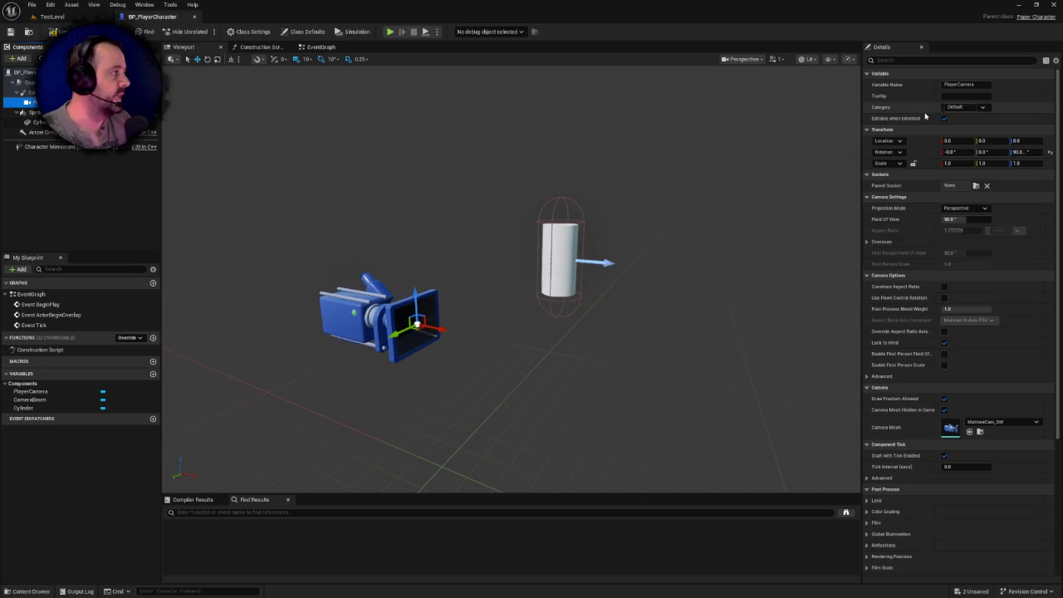
click(1025, 152)
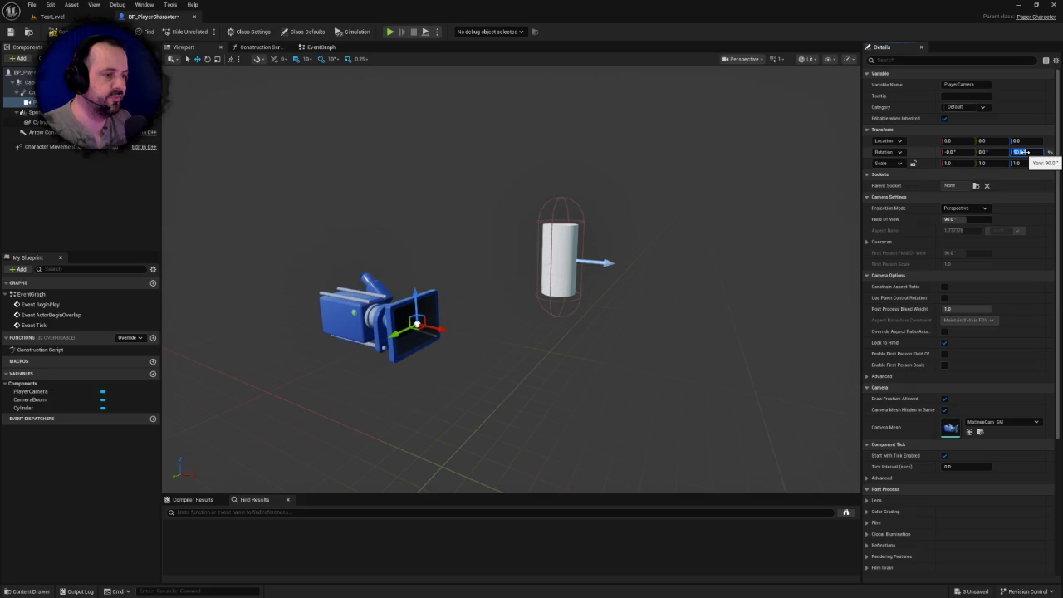
text(0)
key(Return)
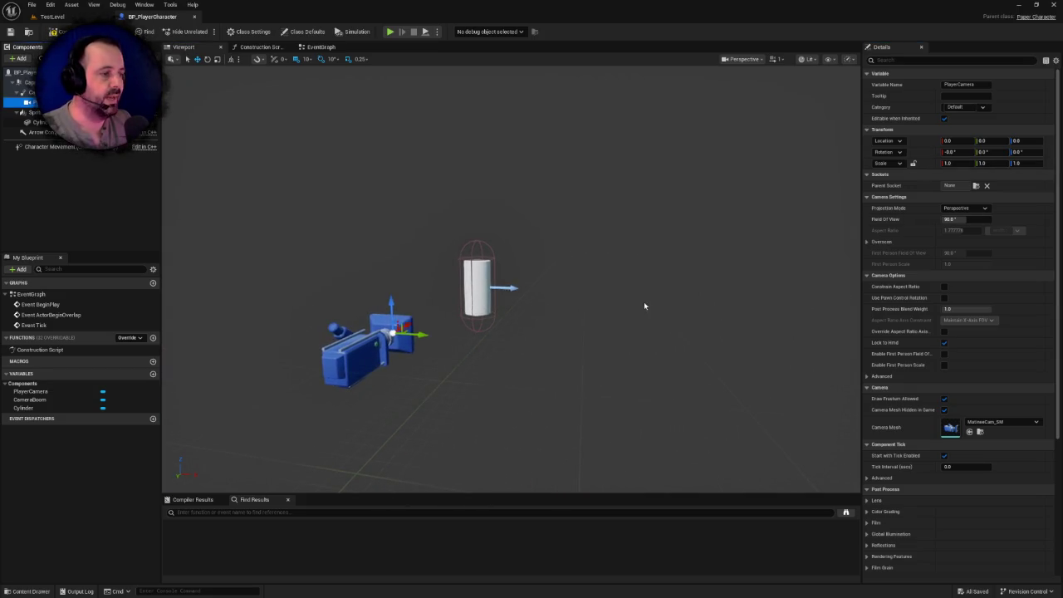
- Set the CameraBoom's Target Arm Length to 600
click(33, 92)
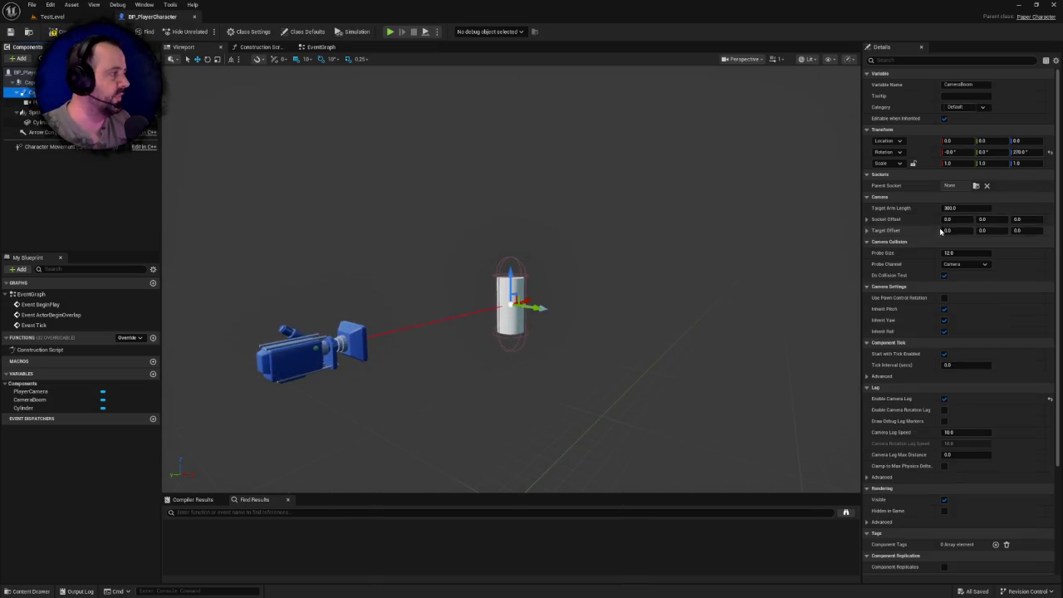
click(951, 209)
text(0)
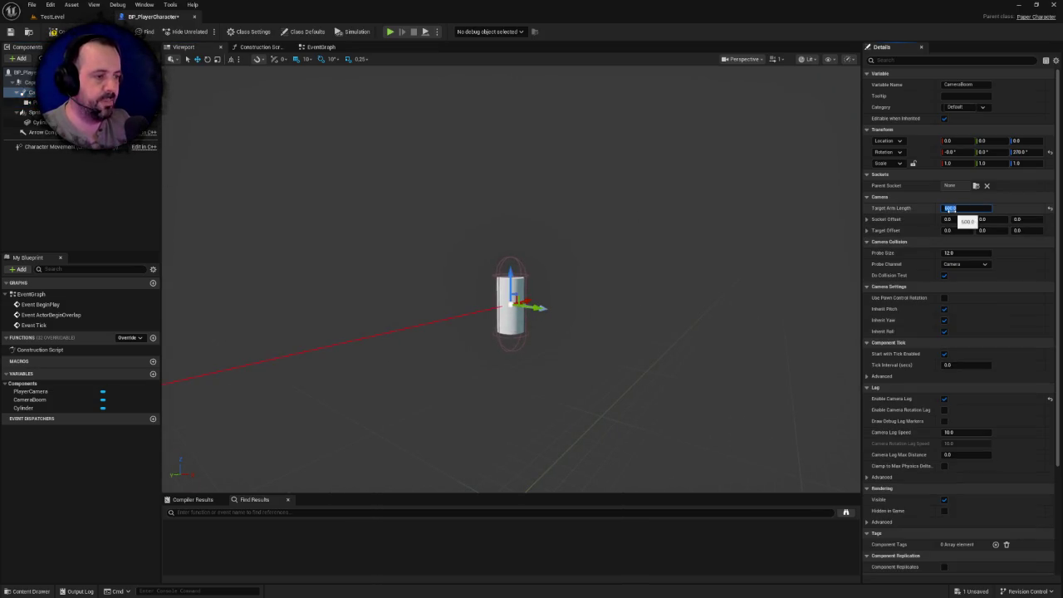
text(600)
key(Return)
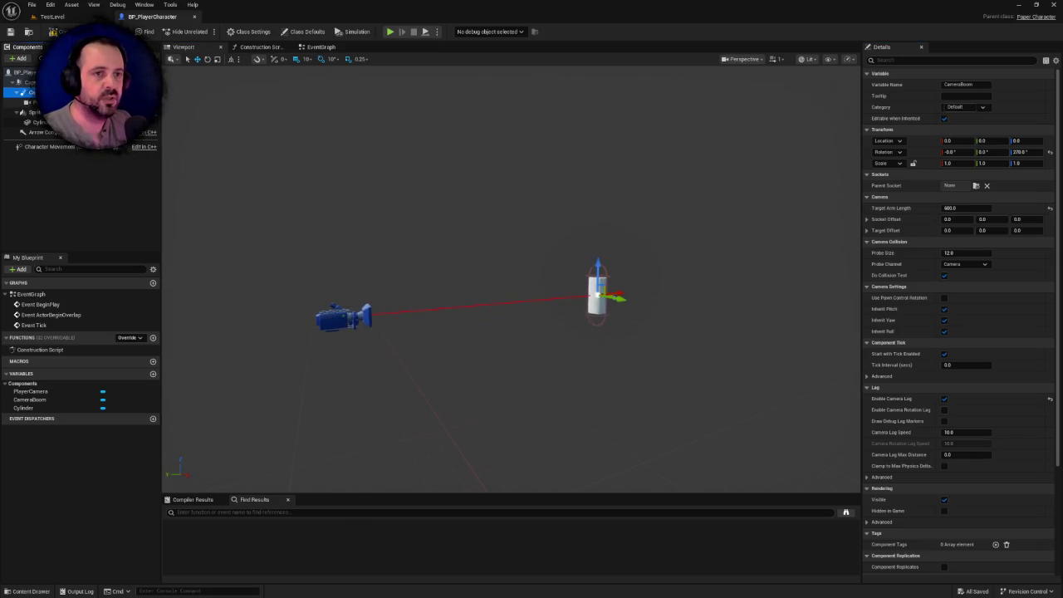
- Place the PlayerCamera at Location Z 100 and save the blueprint
click(34, 102)
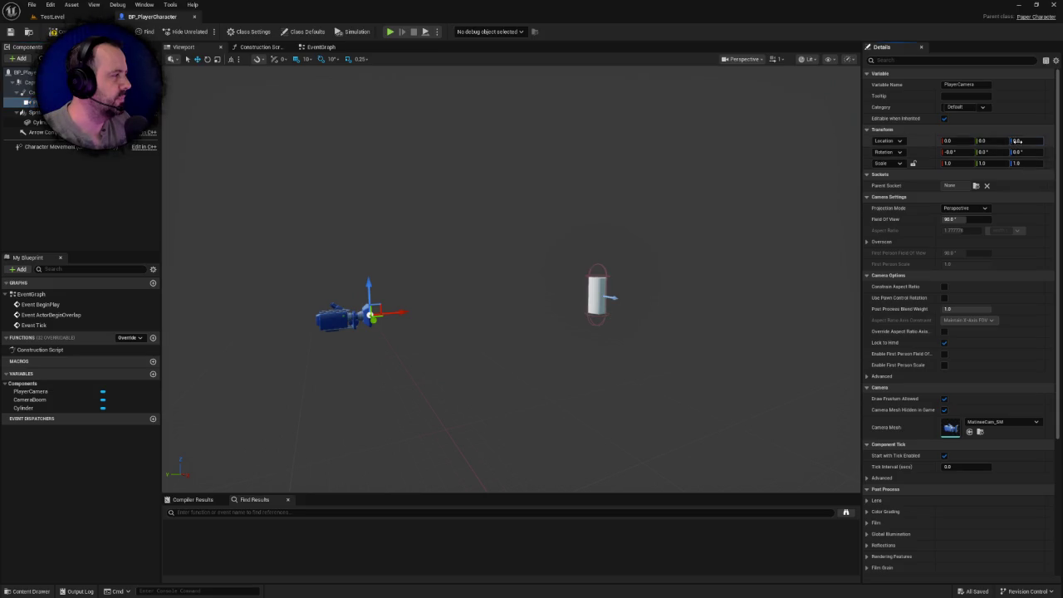
click(1017, 141)
text(300)
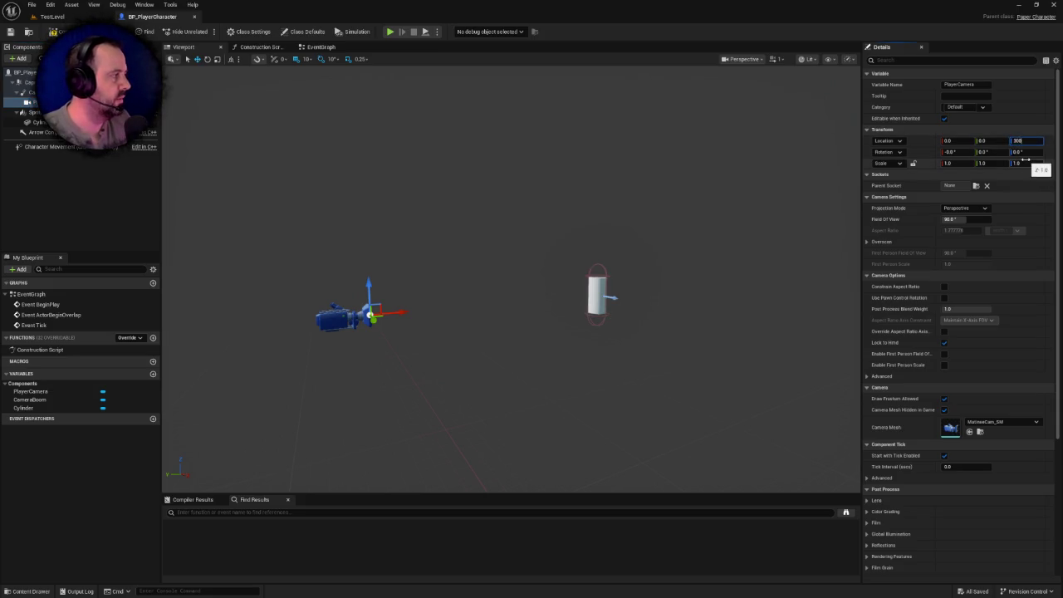
key(Return)
text(0)
key(Return)
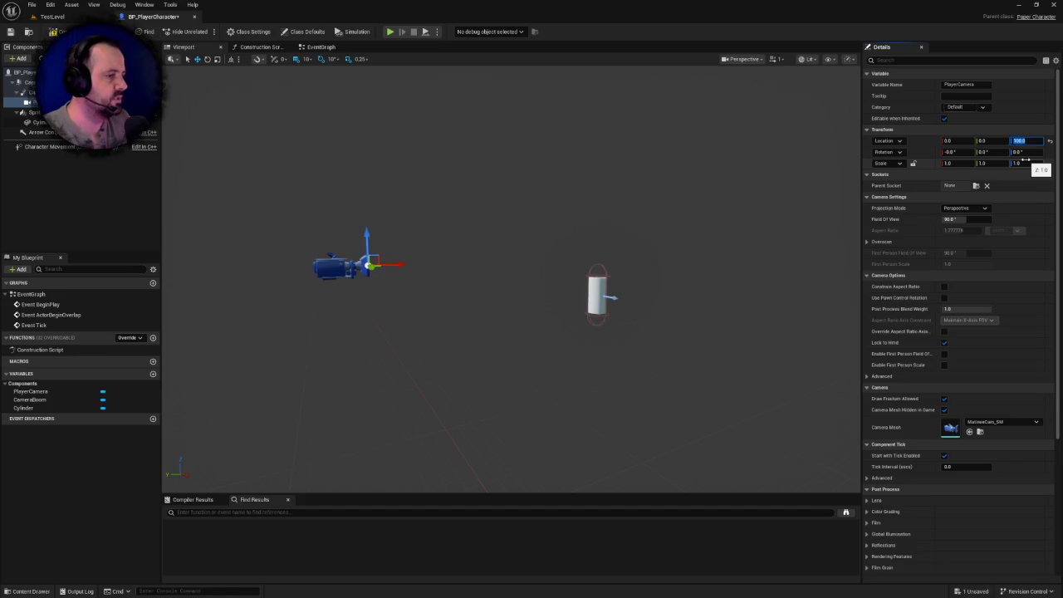
key(ctrl+s)
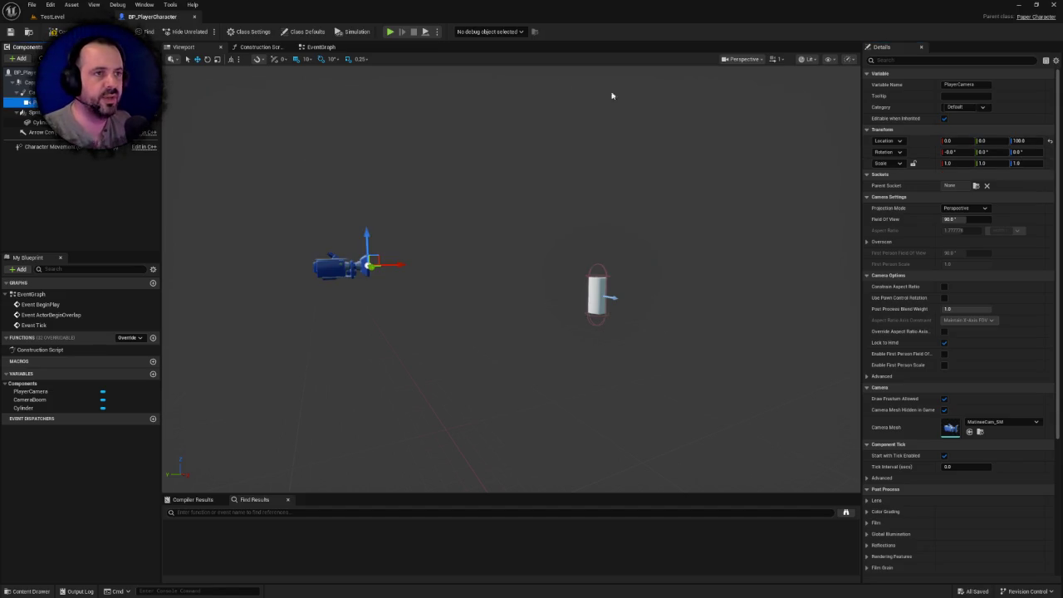
drag(420, 203, 480, 226)
key(f)
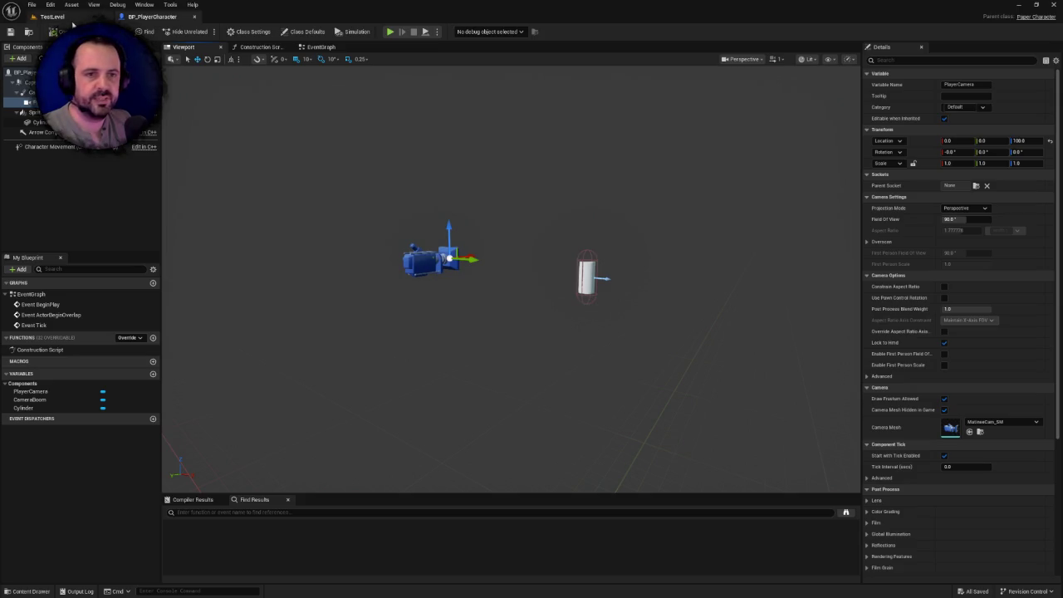
click(50, 17)
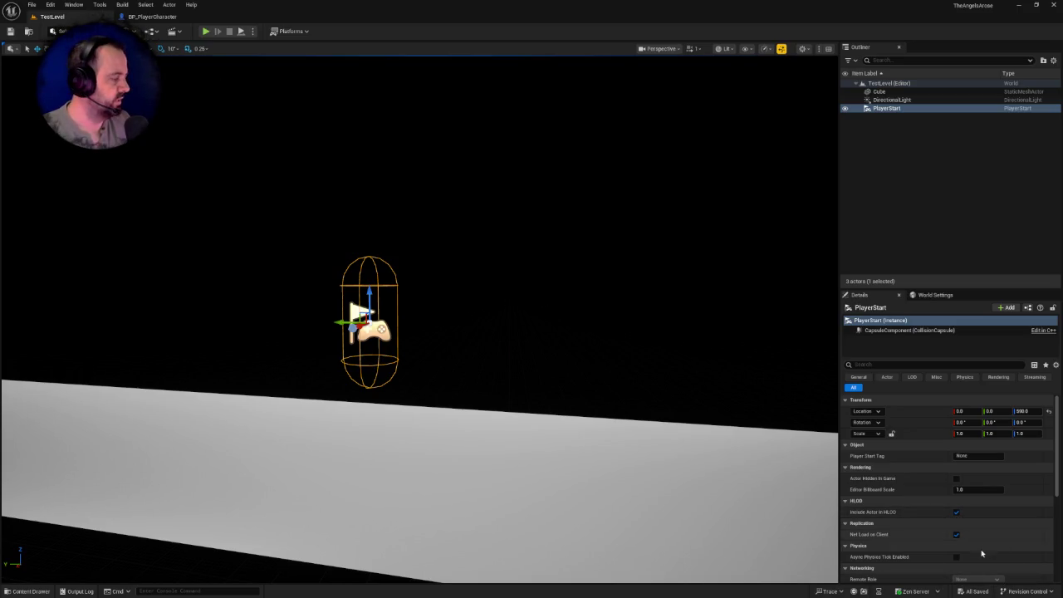
- Open the Revision Control login from the status bar and expand the Provider list
click(1027, 592)
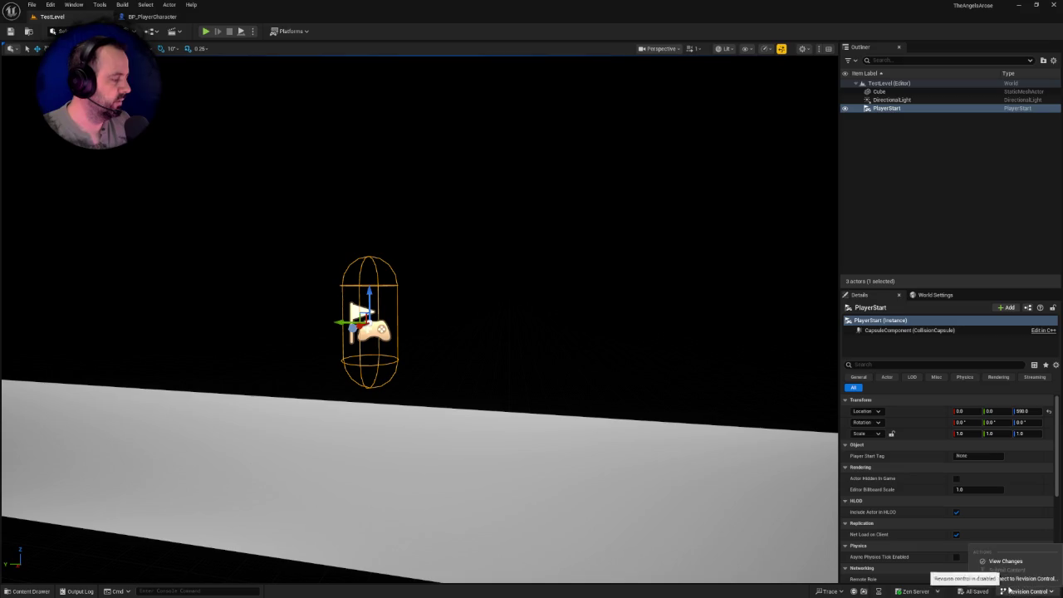
click(1005, 579)
click(550, 280)
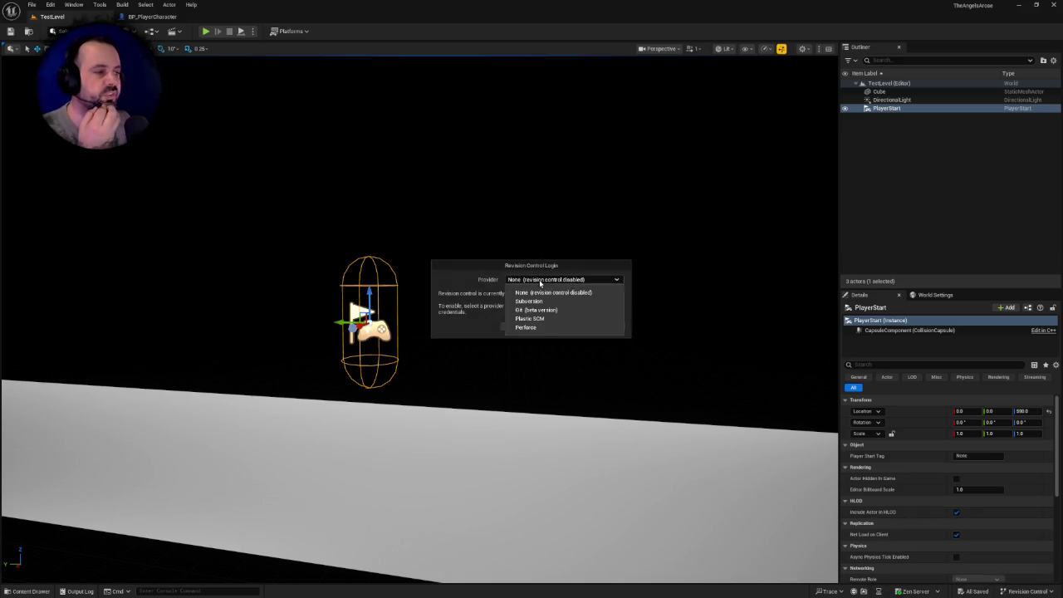